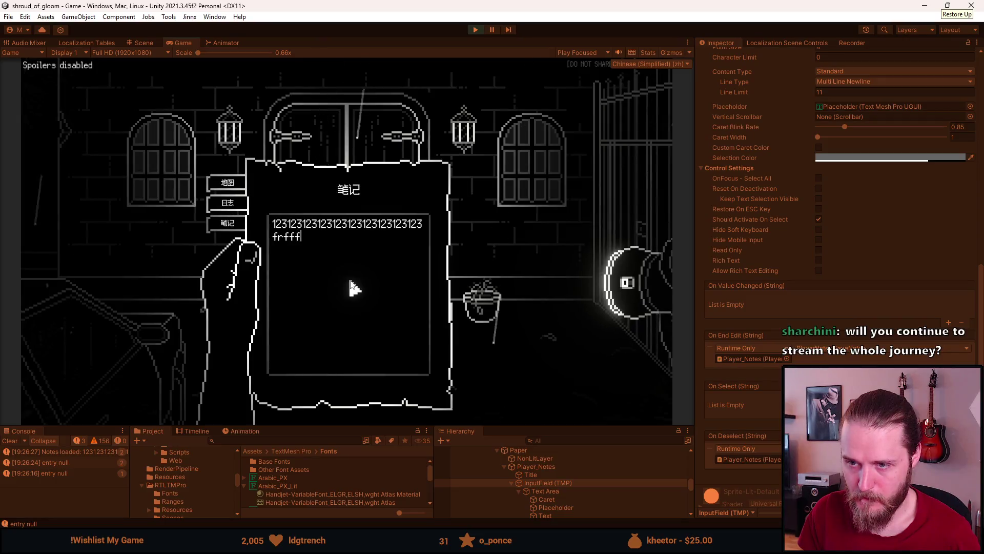
Step: Switch the notebook to the 地图 floor map, read the room marker labels, then close the map
{"action": "left_click", "coordinate": [227, 184]}
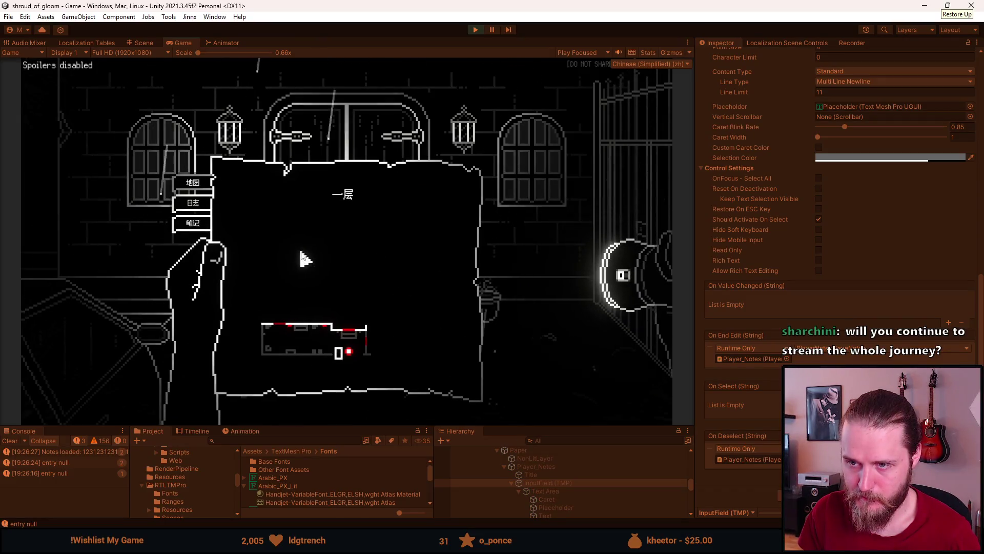
{"action": "mouse_move", "coordinate": [332, 336]}
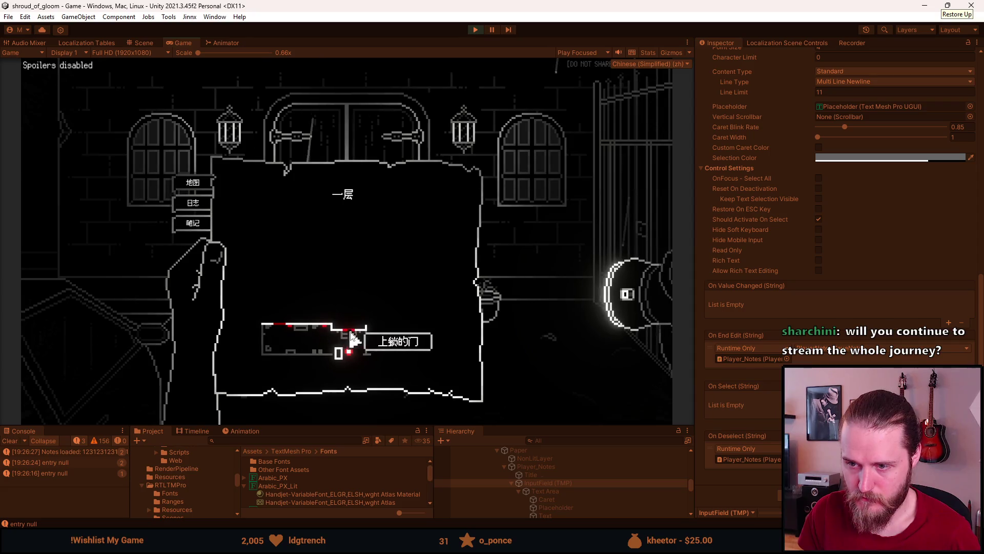
{"action": "mouse_move", "coordinate": [334, 356]}
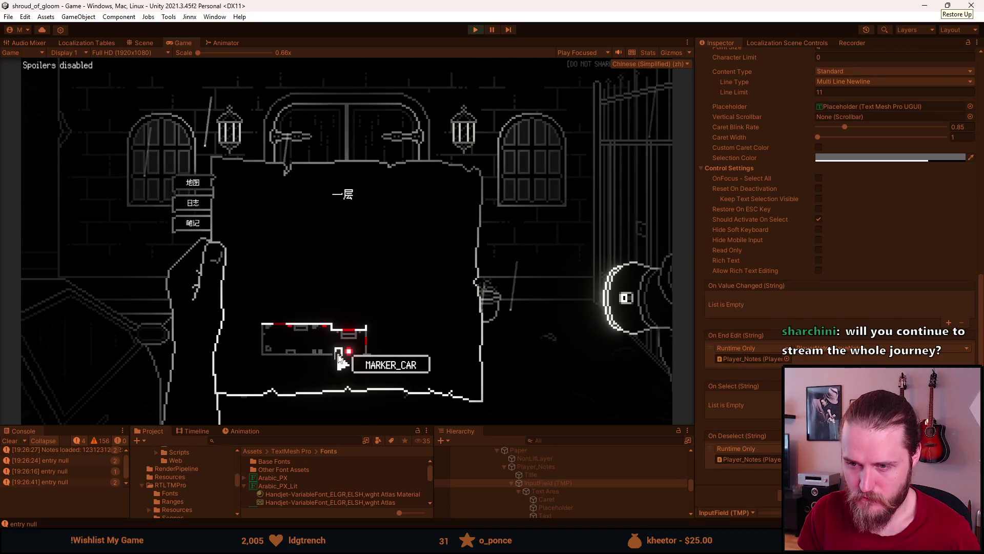
{"action": "key", "text": "Escape"}
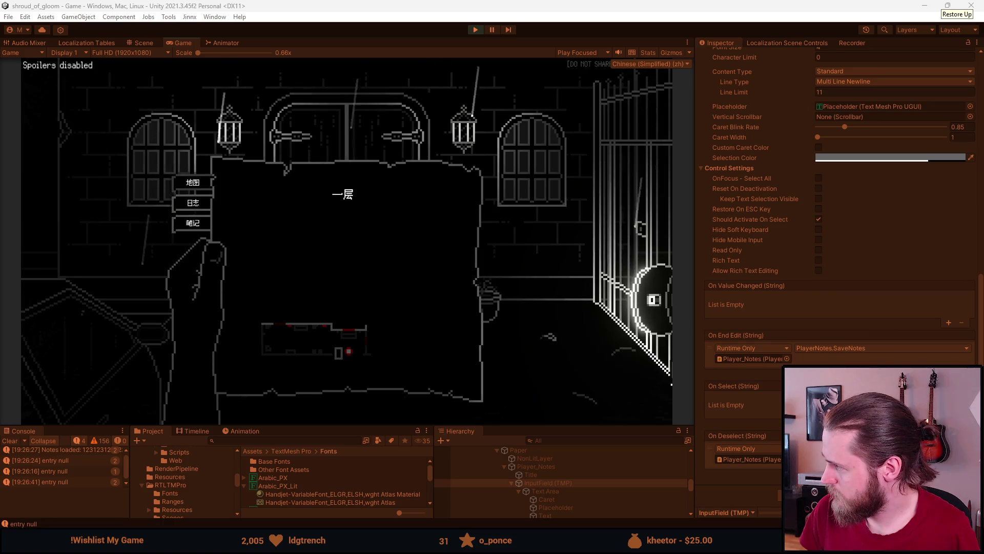
{"action": "mouse_move", "coordinate": [348, 310]}
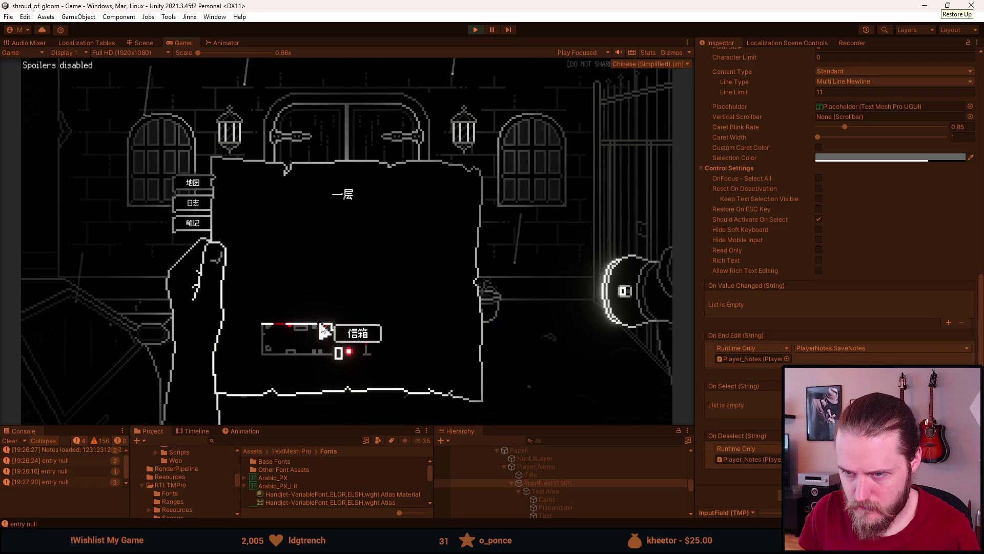
{"action": "mouse_move", "coordinate": [289, 331]}
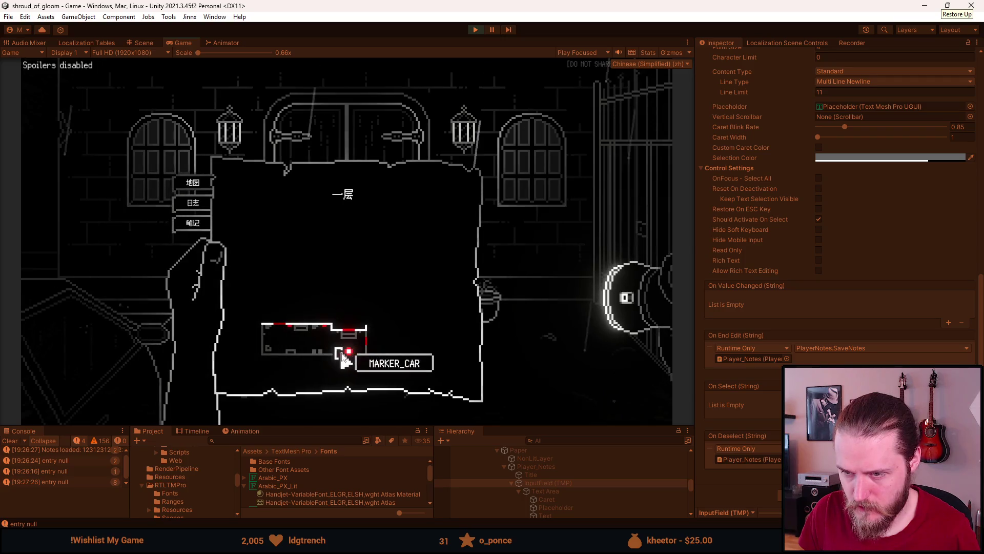
{"action": "key", "text": "Escape"}
Step: Walk left into the alley, open the trash can lid, return to the double-door room and pause
{"action": "left_click", "coordinate": [44, 171]}
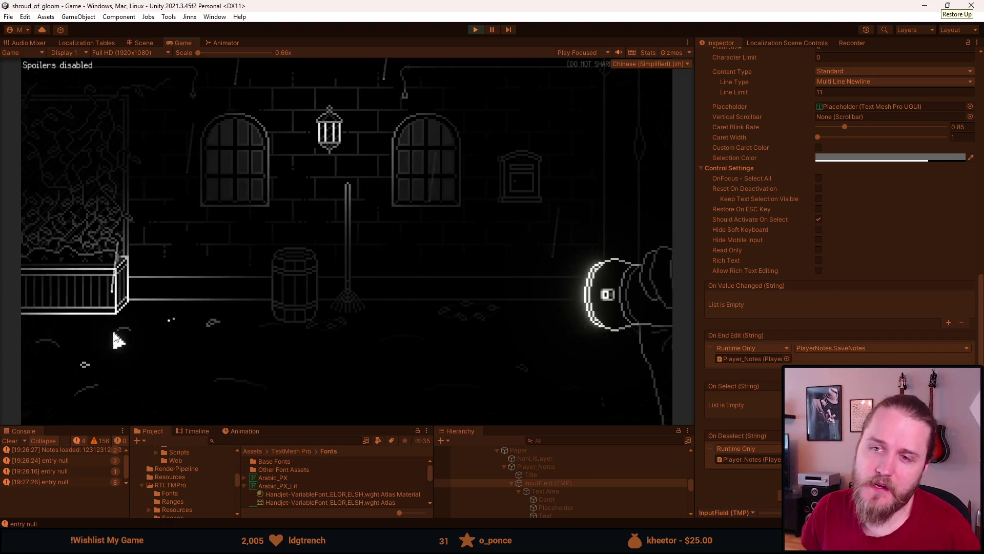
{"action": "left_click", "coordinate": [63, 205]}
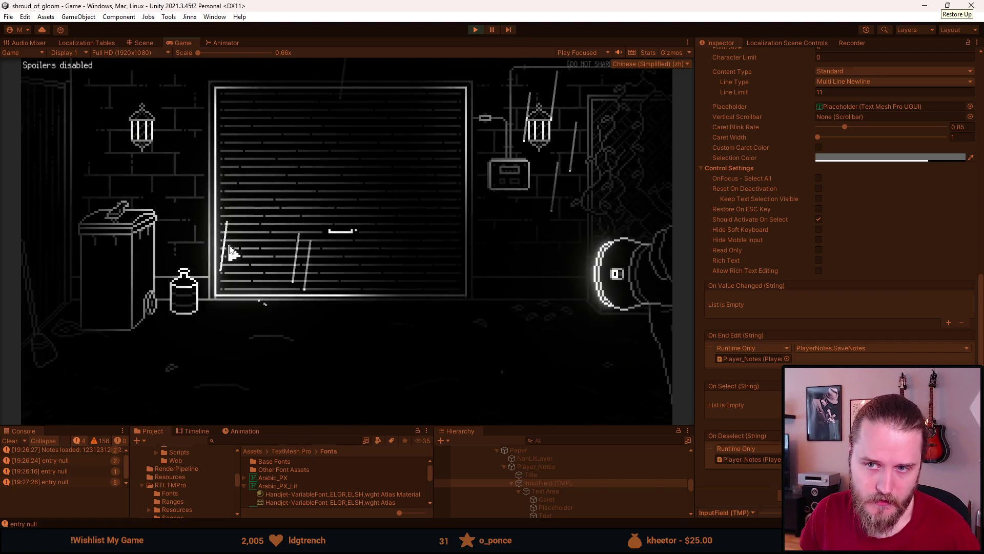
{"action": "left_click", "coordinate": [105, 262]}
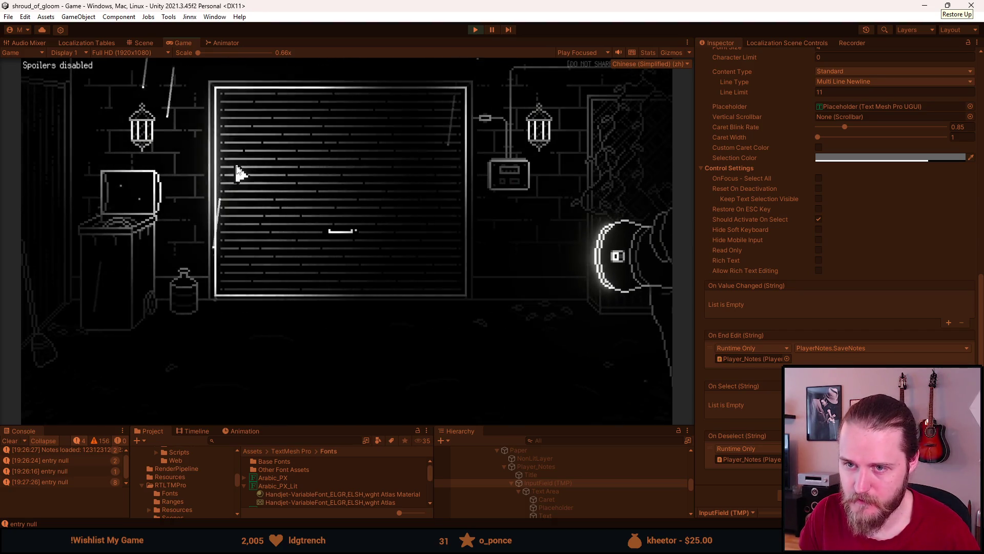
{"action": "left_click", "coordinate": [636, 184]}
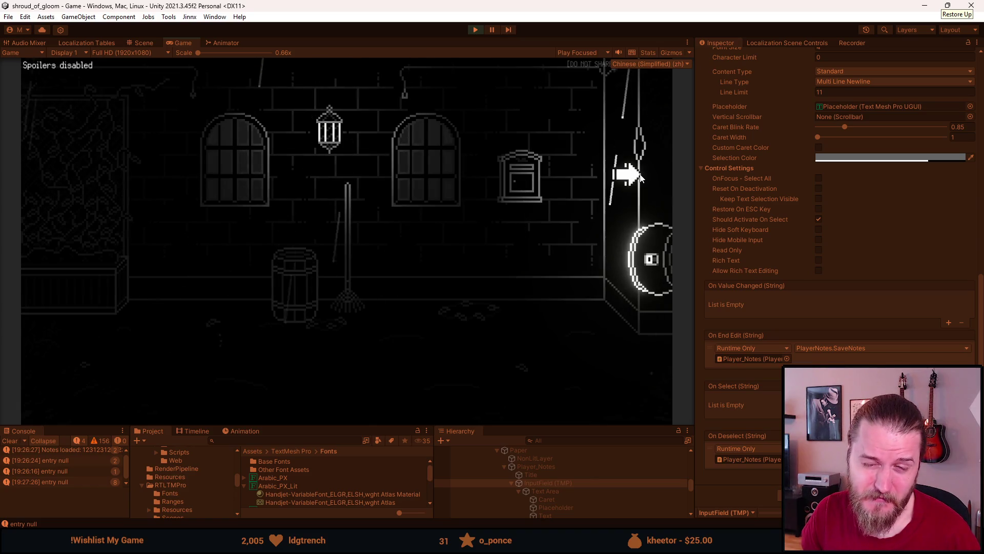
{"action": "left_click", "coordinate": [640, 177]}
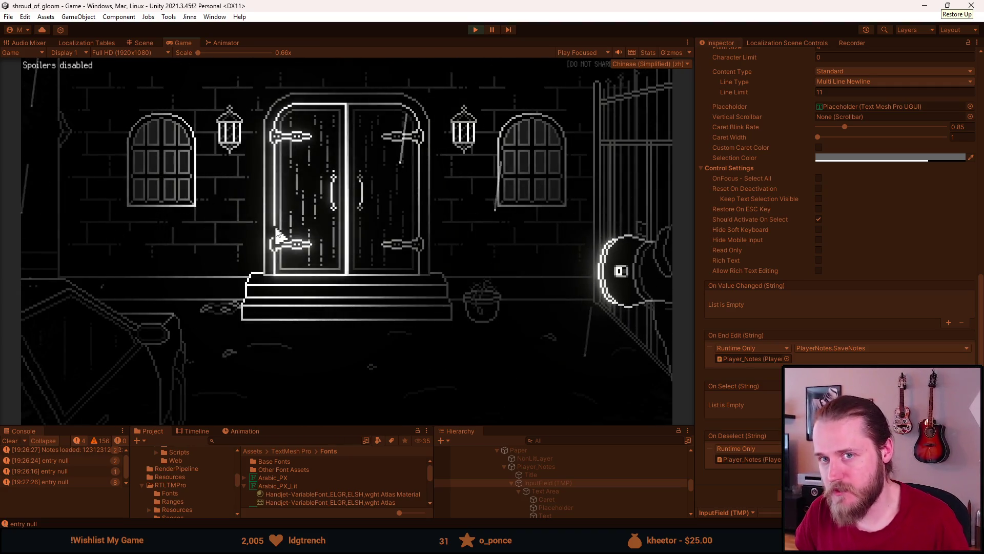
{"action": "key", "text": "Escape"}
Step: Set the game language to English through 设置 > 语言, then back out to the Paused menu
{"action": "left_click", "coordinate": [351, 251]}
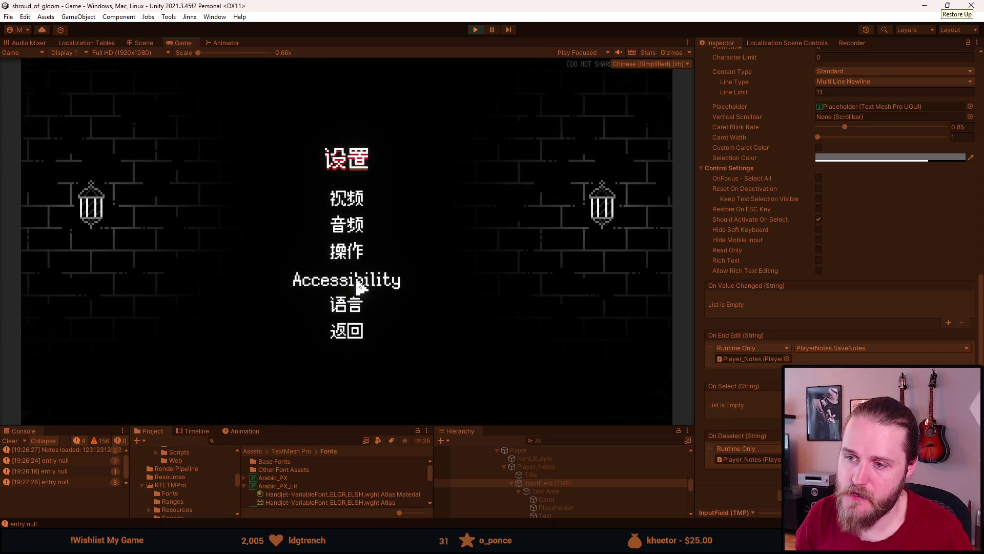
{"action": "left_click", "coordinate": [348, 303]}
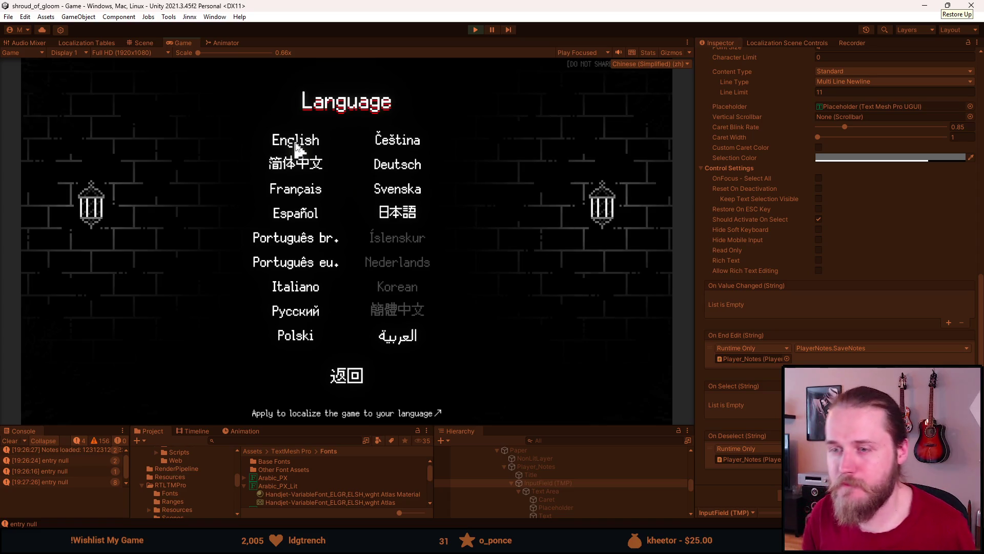
{"action": "left_click", "coordinate": [296, 146]}
{"action": "key", "text": "Escape"}
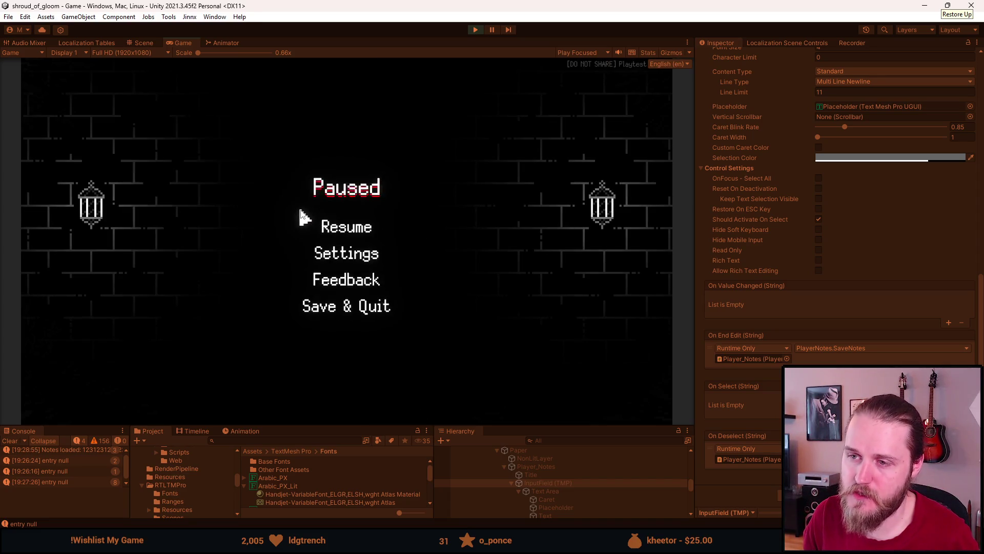
{"action": "key", "text": "Escape"}
Step: Walk through the rooms to the alley, view the fuse box close-up and leave it, then pause
{"action": "left_click", "coordinate": [103, 195]}
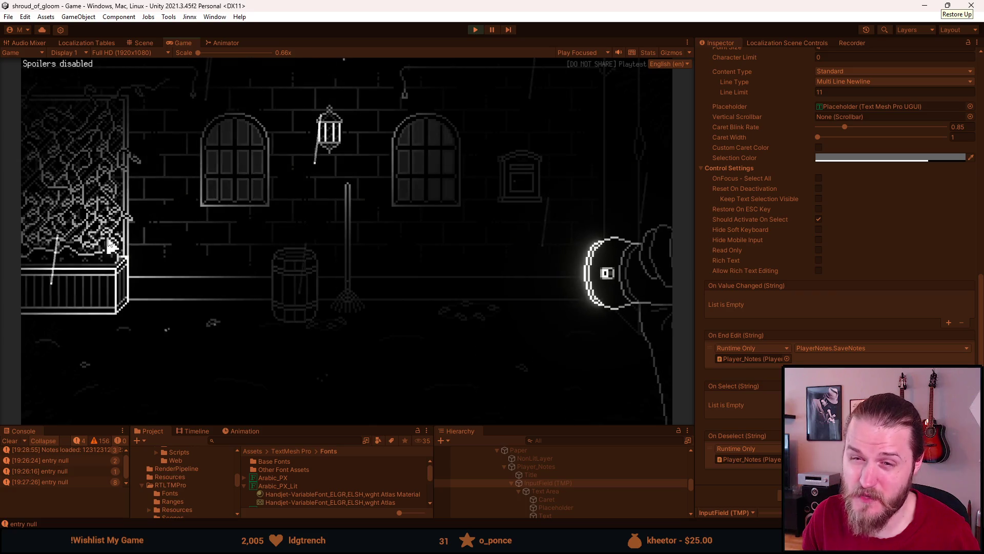
{"action": "left_click", "coordinate": [83, 231]}
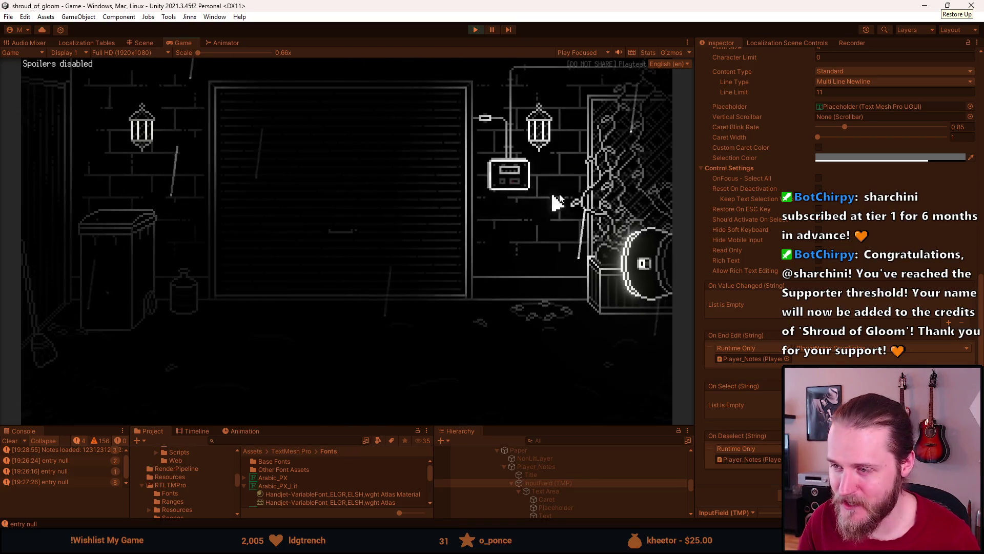
{"action": "left_click", "coordinate": [619, 189]}
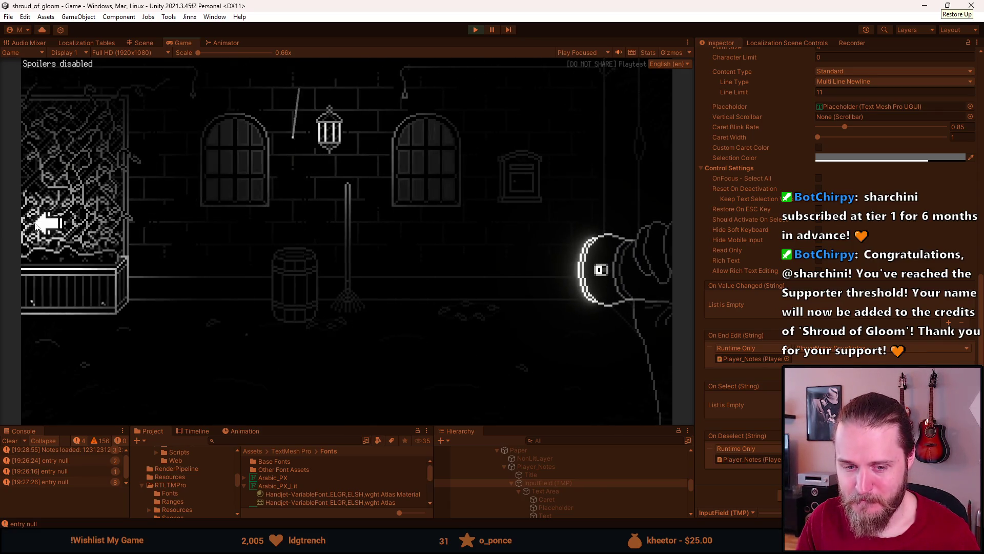
{"action": "left_click", "coordinate": [37, 225]}
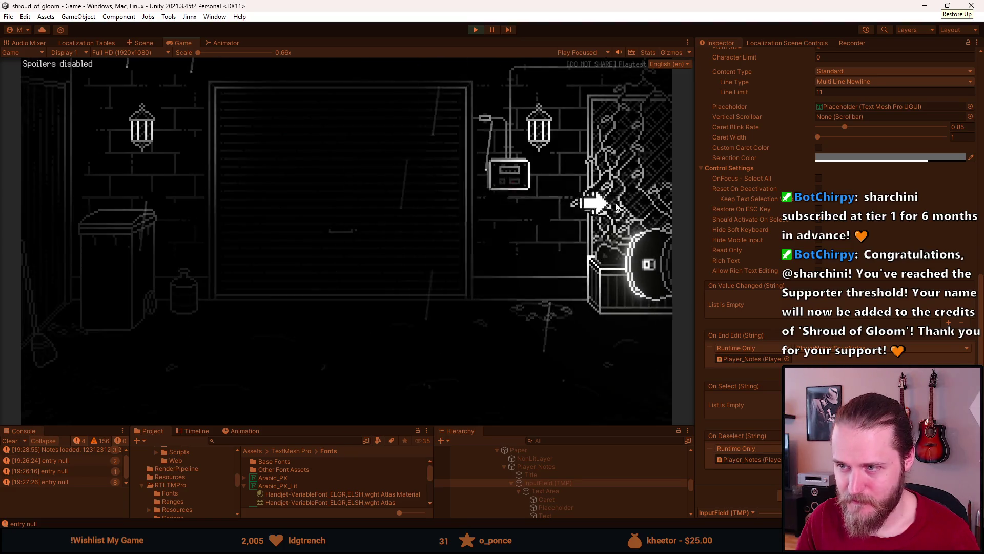
{"action": "left_click", "coordinate": [500, 181]}
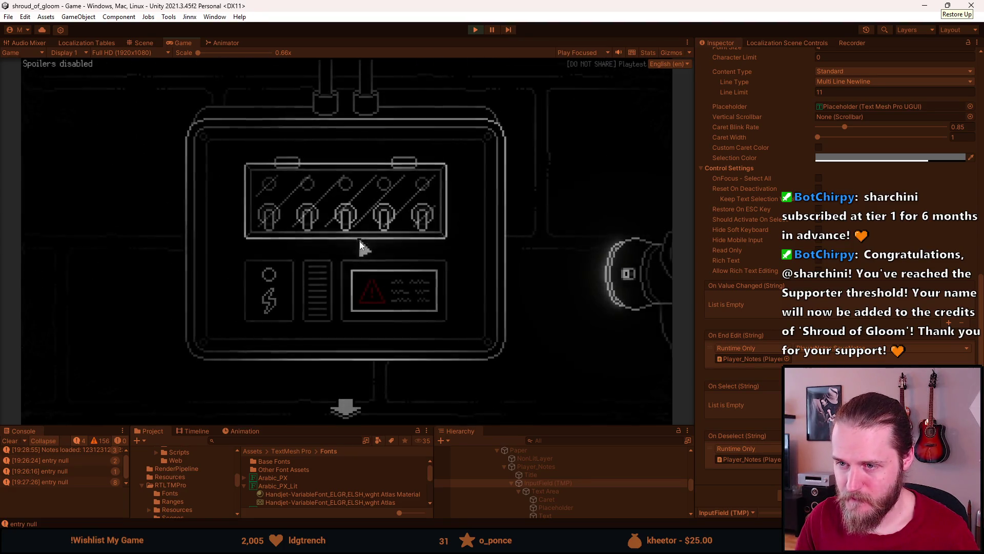
{"action": "left_click", "coordinate": [352, 256]}
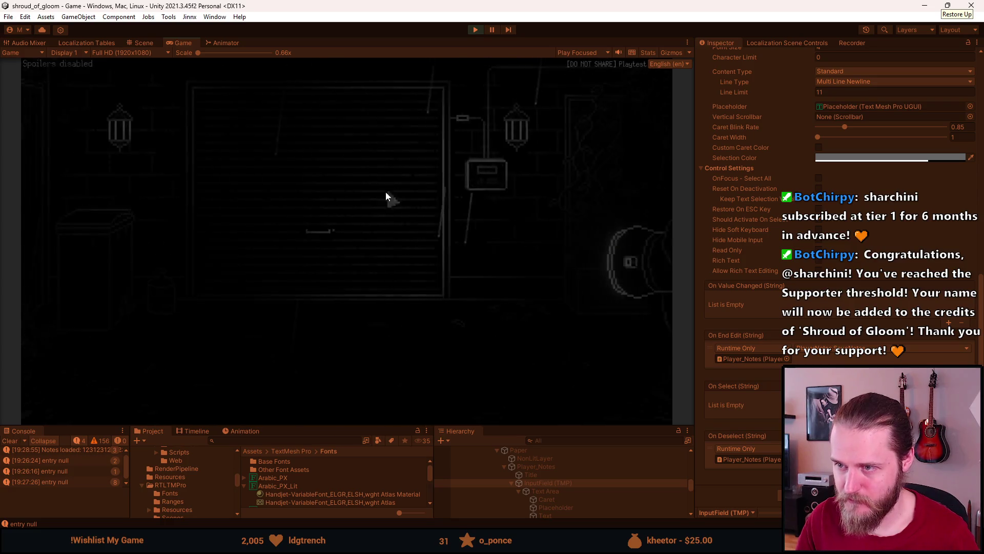
{"action": "key", "text": "Escape"}
Step: Check the Accessibility menu, then preview the language menu in Português br., Japanese and English
{"action": "left_click", "coordinate": [347, 256]}
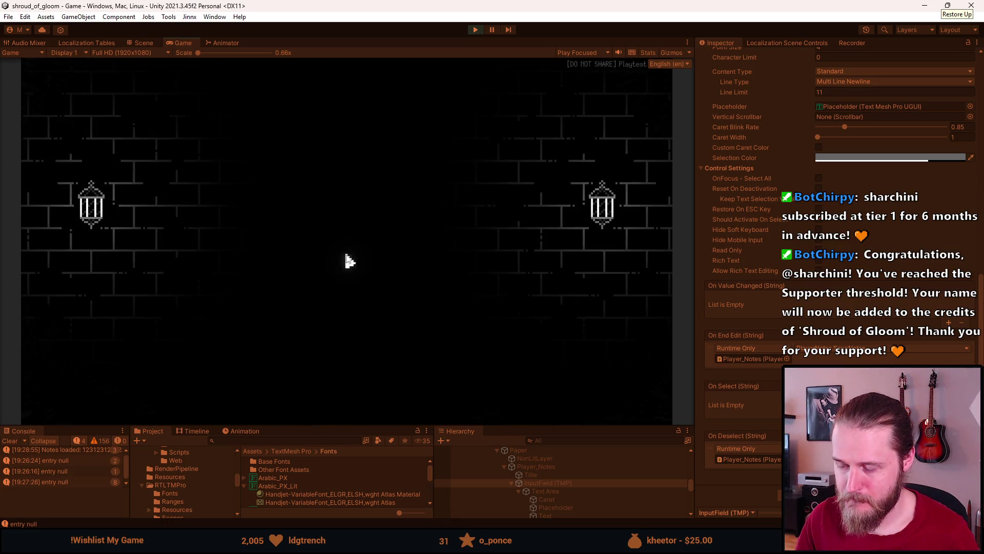
{"action": "left_click", "coordinate": [354, 279]}
{"action": "left_click", "coordinate": [355, 373]}
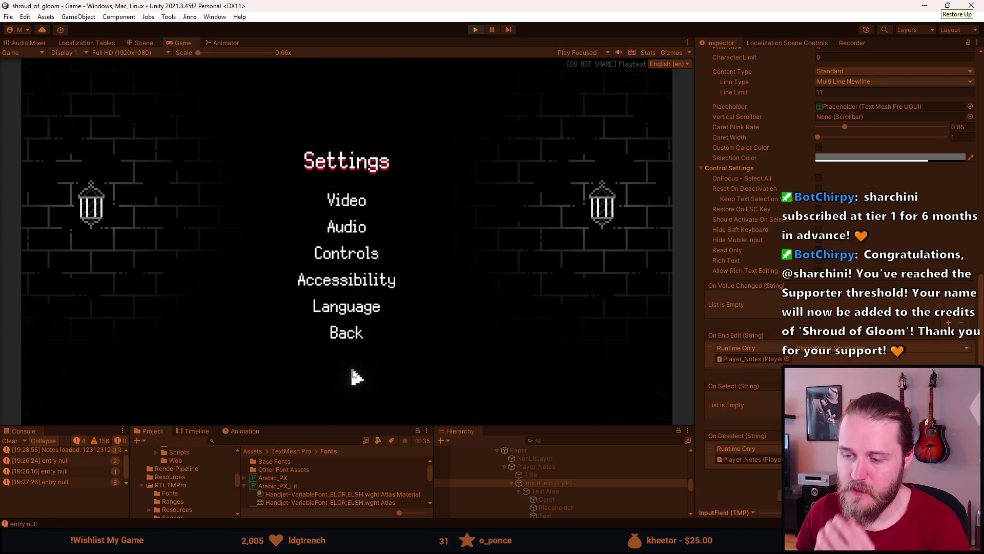
{"action": "left_click", "coordinate": [352, 308]}
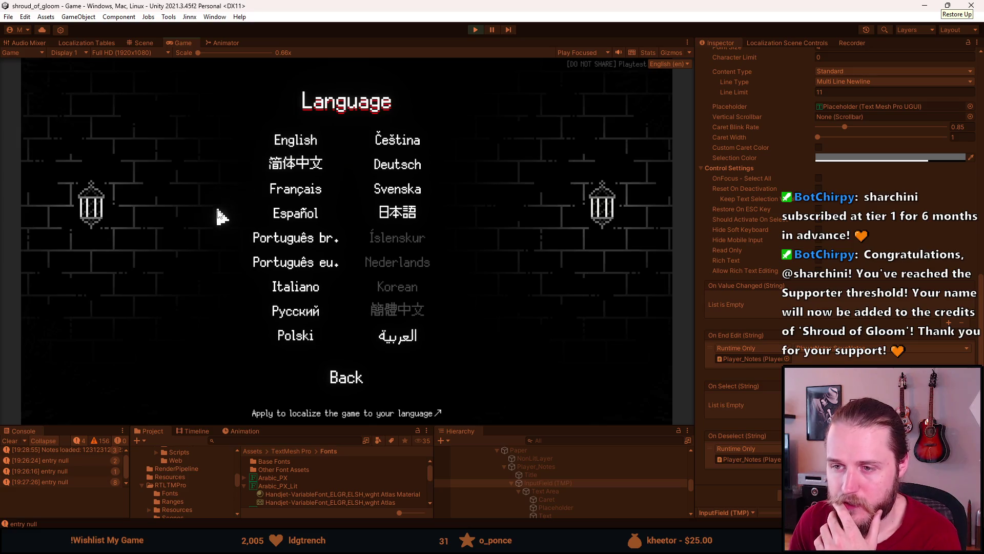
{"action": "left_click", "coordinate": [273, 239]}
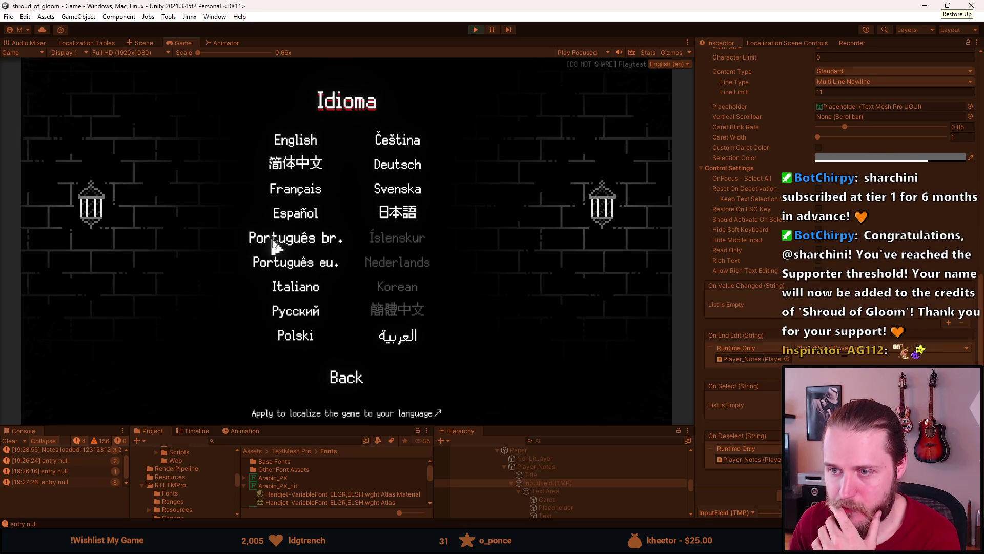
{"action": "left_click", "coordinate": [402, 216]}
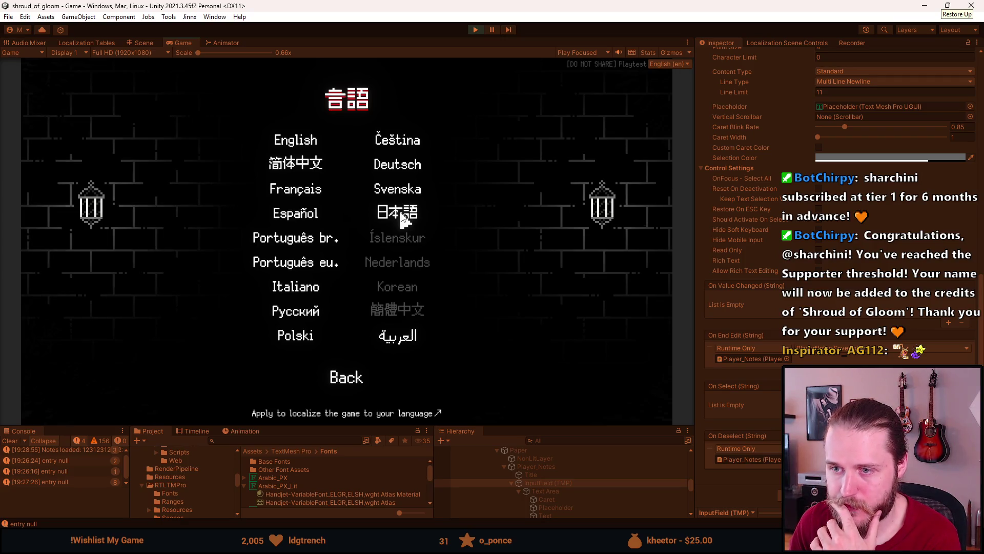
{"action": "left_click", "coordinate": [314, 246]}
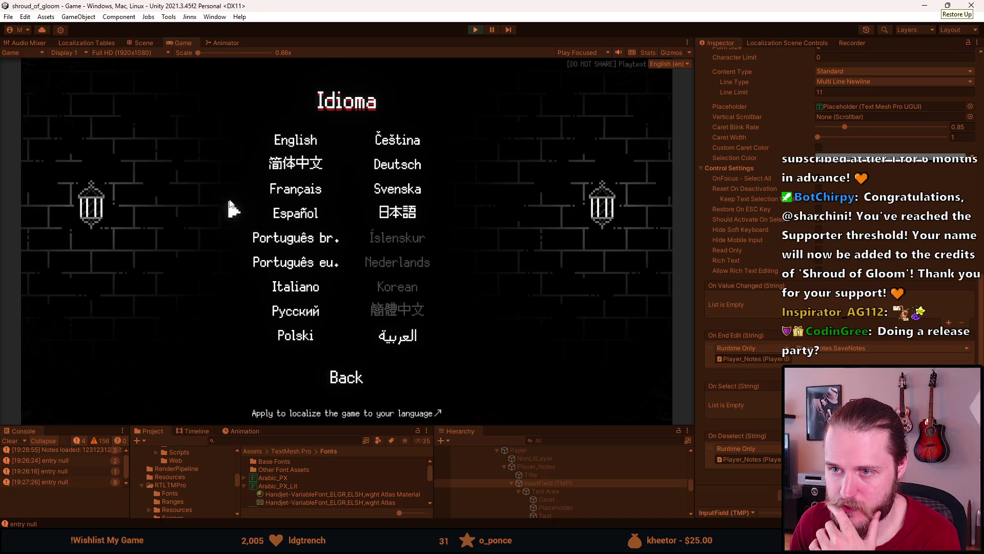
{"action": "left_click", "coordinate": [297, 146]}
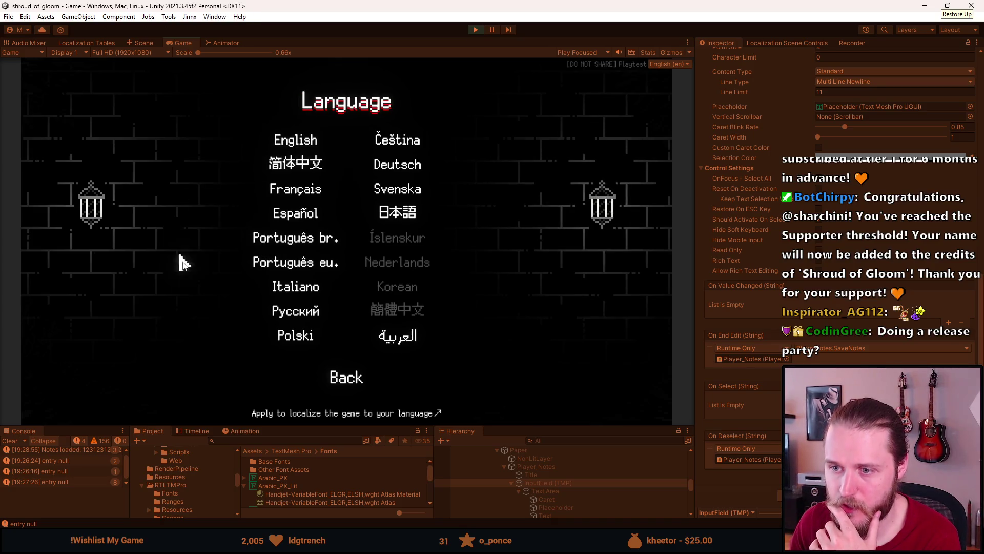
Step: Preview Polish, Arabic, Spanish and other languages, settling on Swedish (Svenska)
{"action": "left_click", "coordinate": [292, 338]}
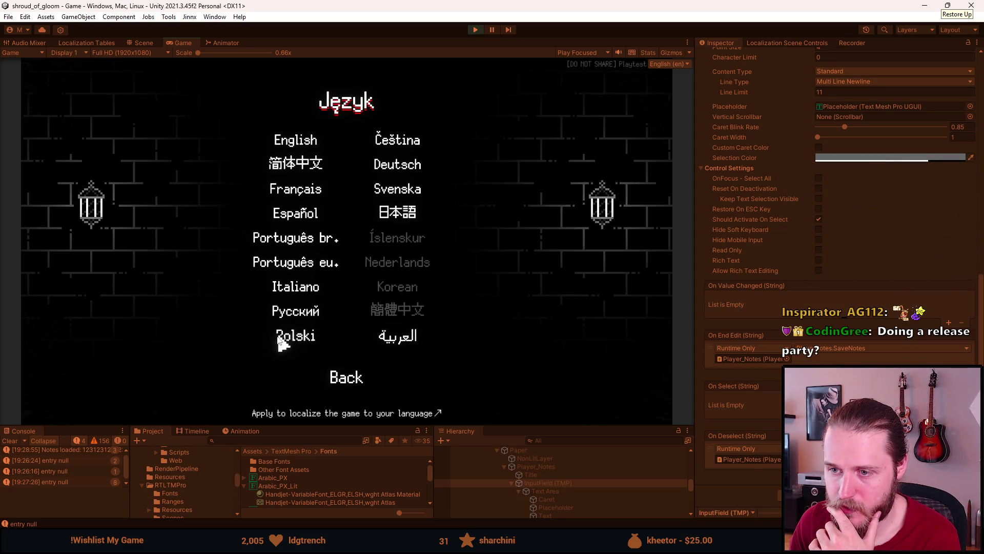
{"action": "left_click", "coordinate": [405, 340]}
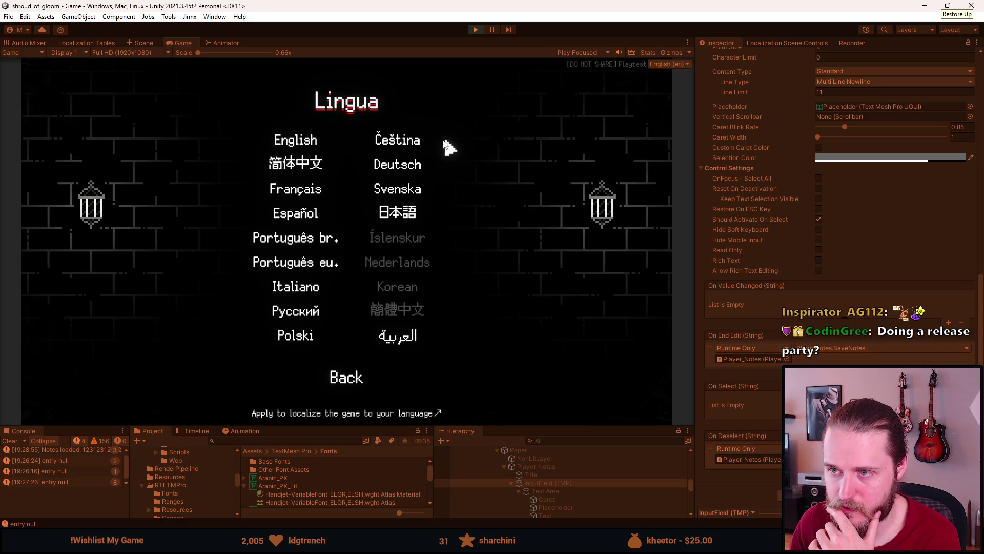
{"action": "left_click", "coordinate": [395, 163]}
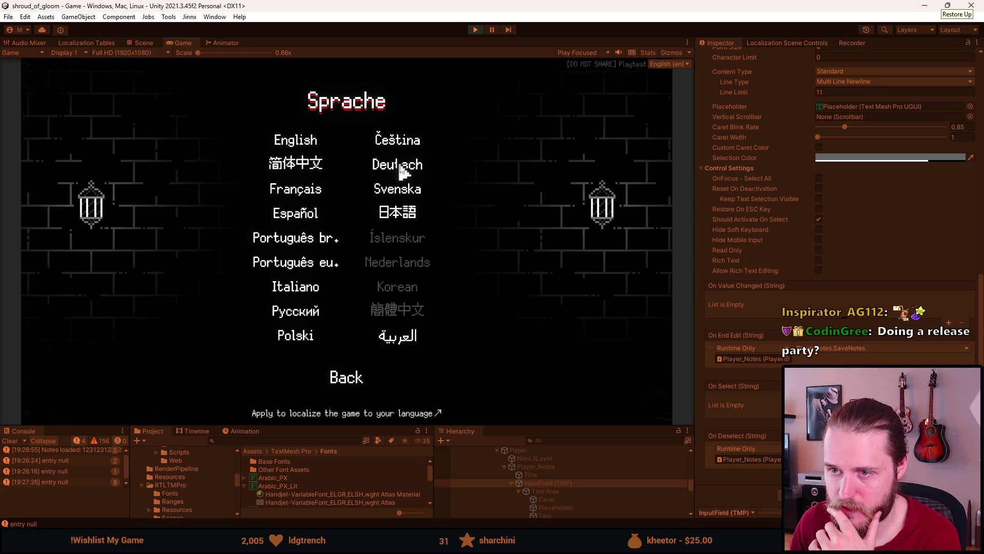
{"action": "left_click", "coordinate": [309, 187]}
{"action": "left_click", "coordinate": [297, 219]}
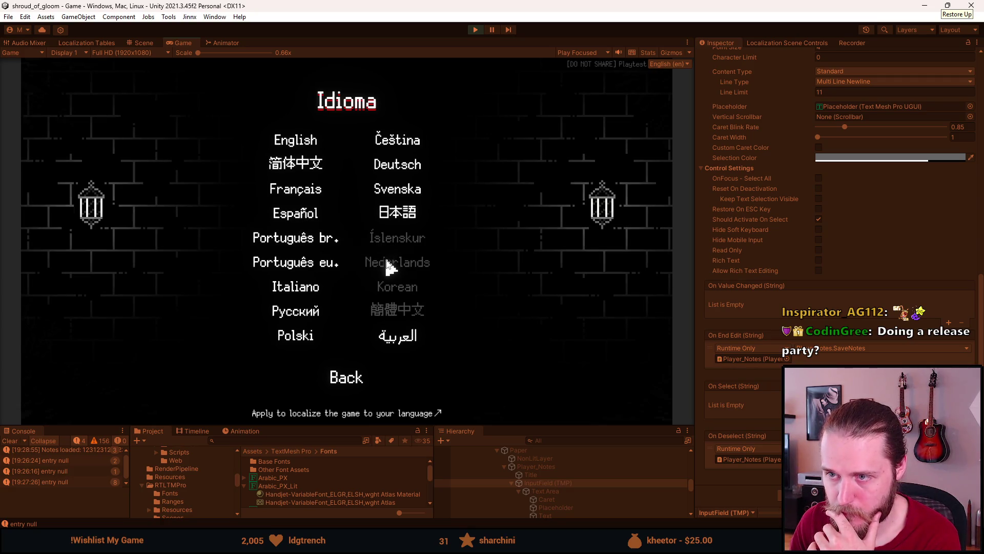
{"action": "left_click", "coordinate": [402, 194]}
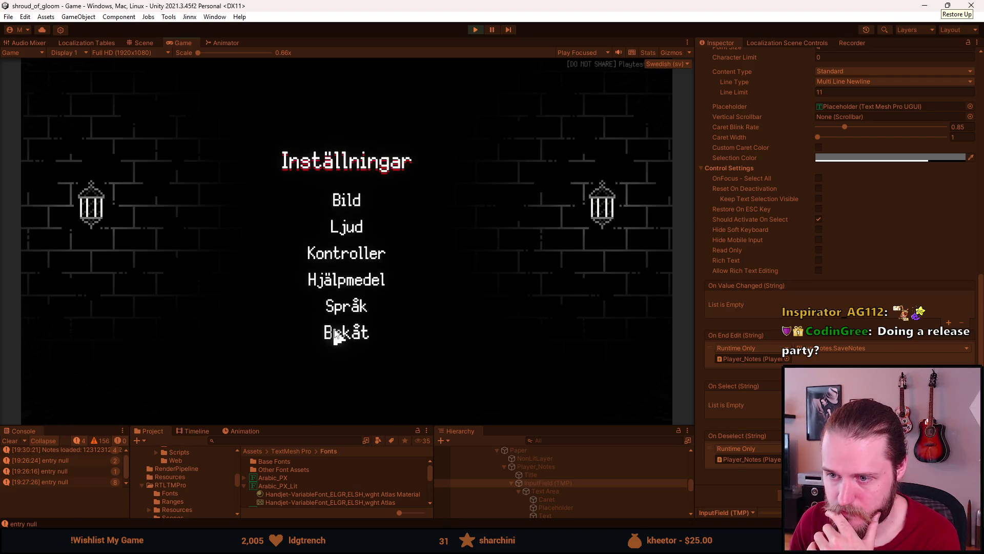
Step: Resume the game, try an exit to see the Swedish subtitle, then pause again
{"action": "left_click", "coordinate": [335, 334]}
{"action": "left_click", "coordinate": [359, 231]}
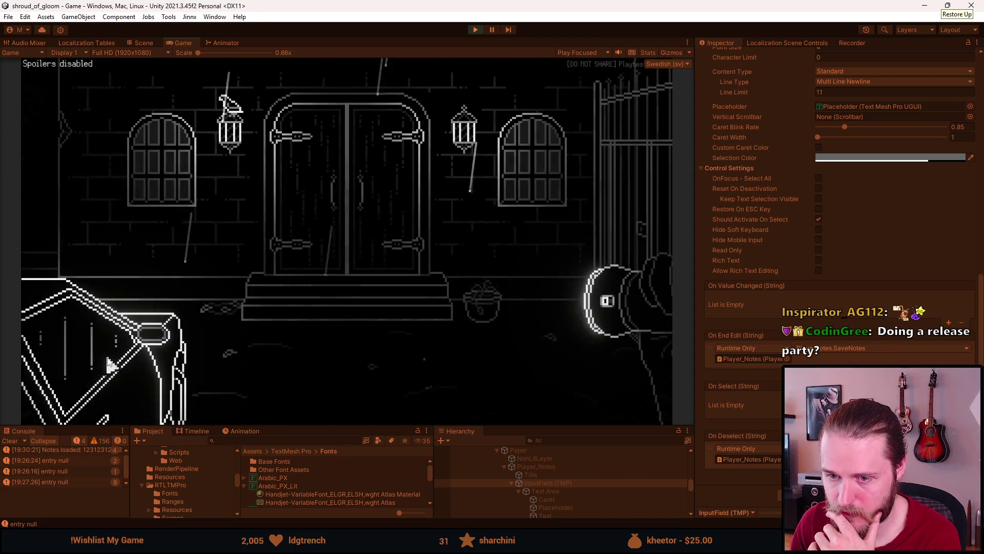
{"action": "left_click", "coordinate": [108, 354]}
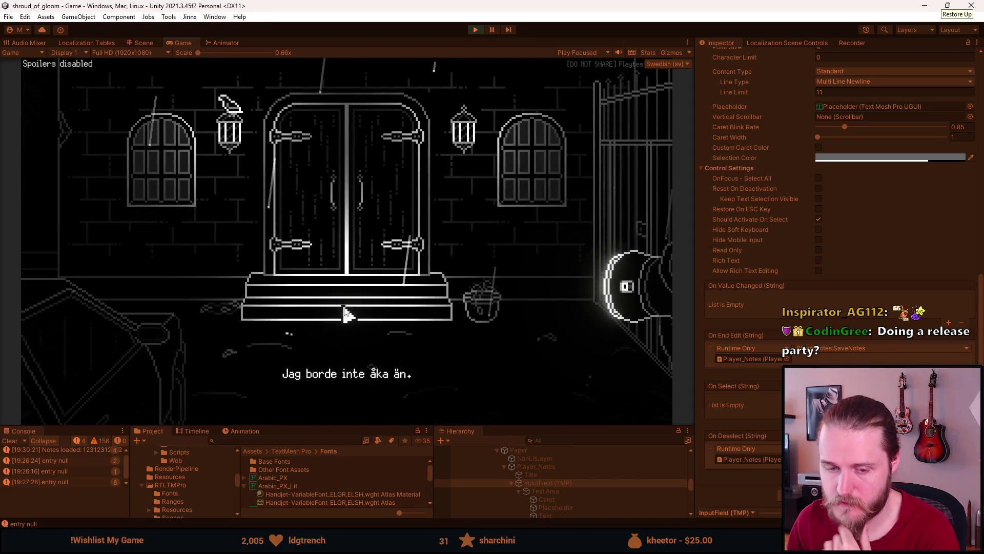
{"action": "key", "text": "Escape"}
Step: Switch the language back to English via Settings > Språk and resume play
{"action": "left_click", "coordinate": [324, 257]}
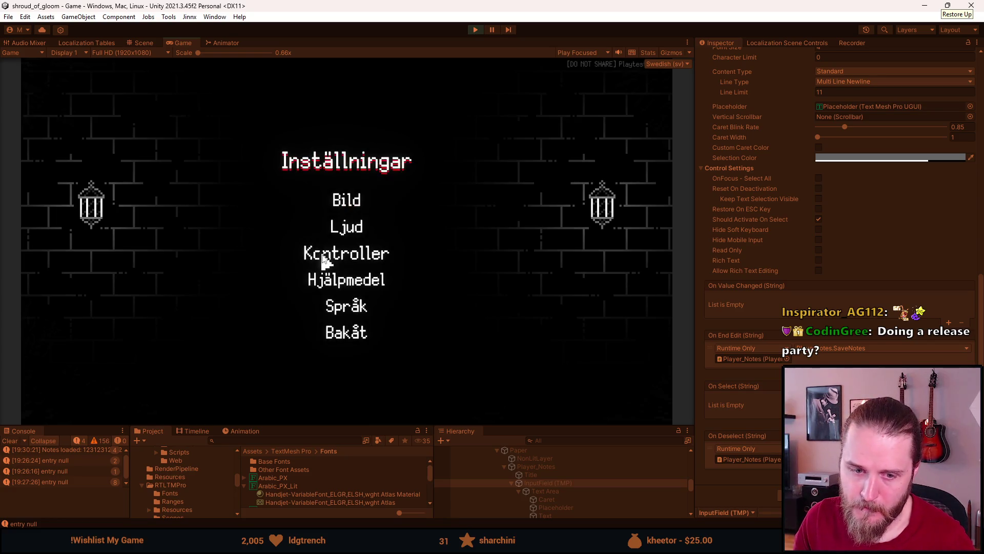
{"action": "left_click", "coordinate": [343, 306]}
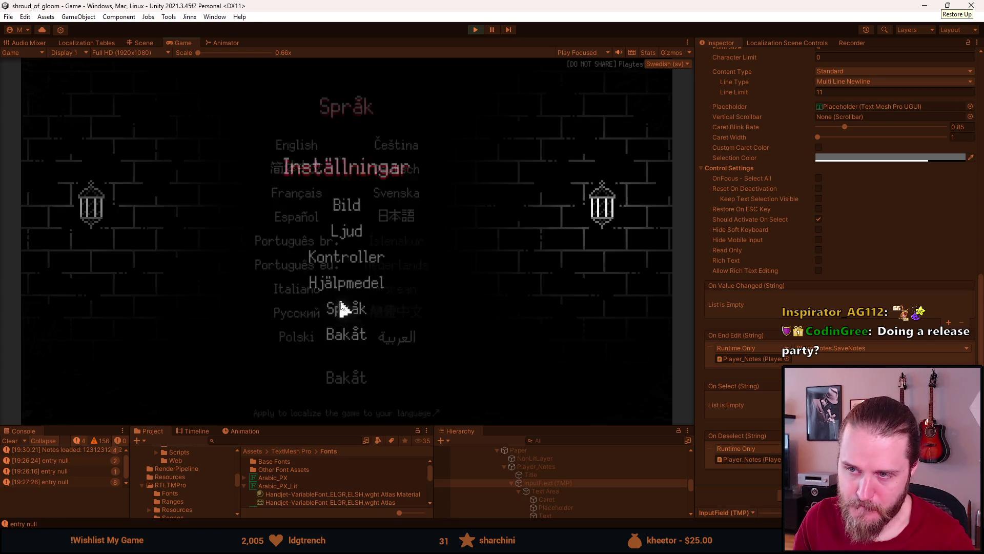
{"action": "left_click", "coordinate": [290, 149]}
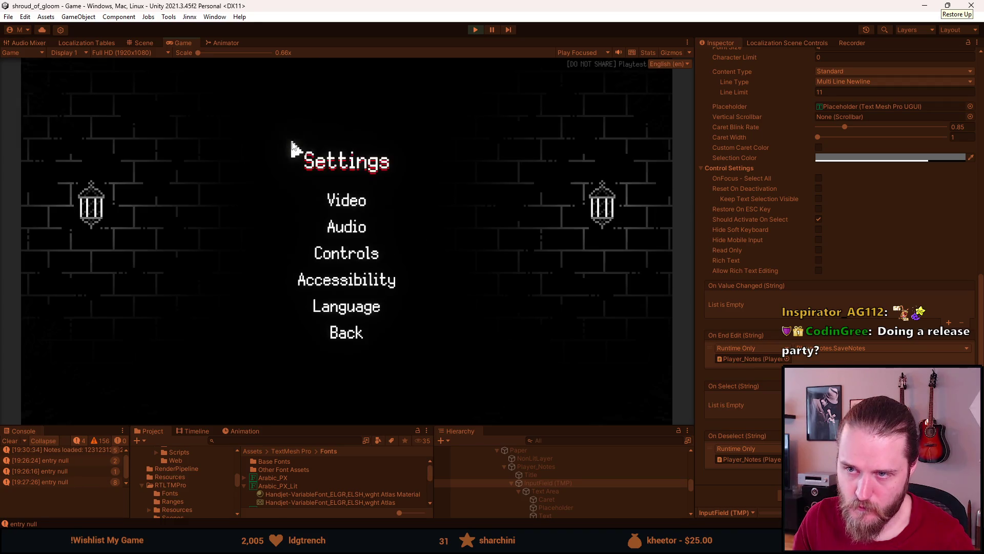
{"action": "key", "text": "Escape"}
{"action": "key", "text": "Escape"}
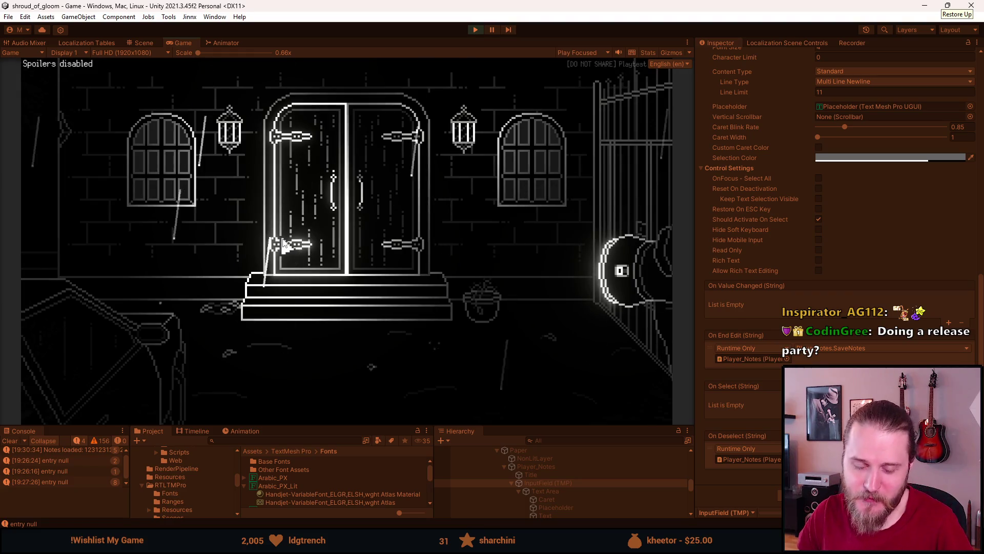
Step: Walk through the neighbouring rooms and back past the ivy wall to the double-door courtyard
{"action": "left_click", "coordinate": [284, 246]}
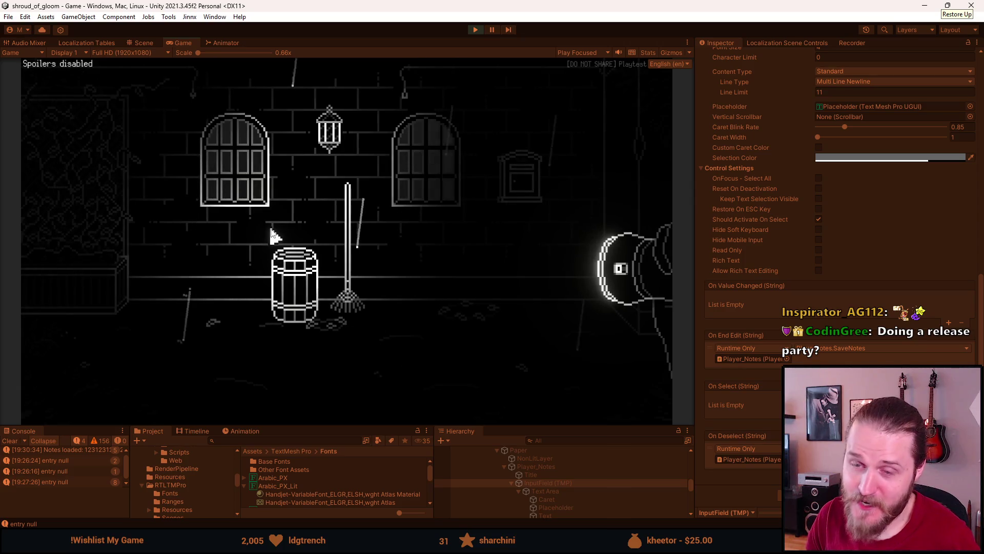
{"action": "left_click", "coordinate": [99, 235]}
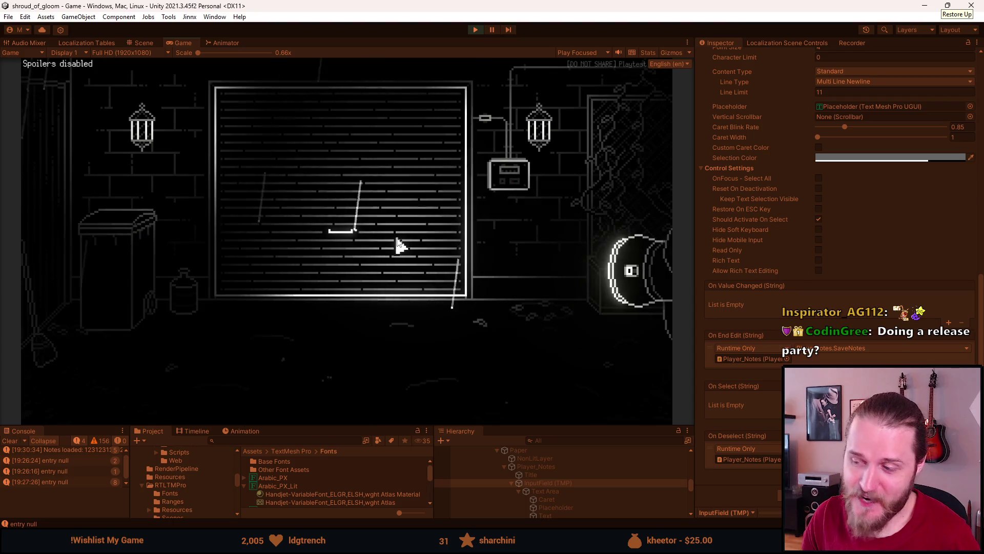
{"action": "left_click", "coordinate": [654, 164]}
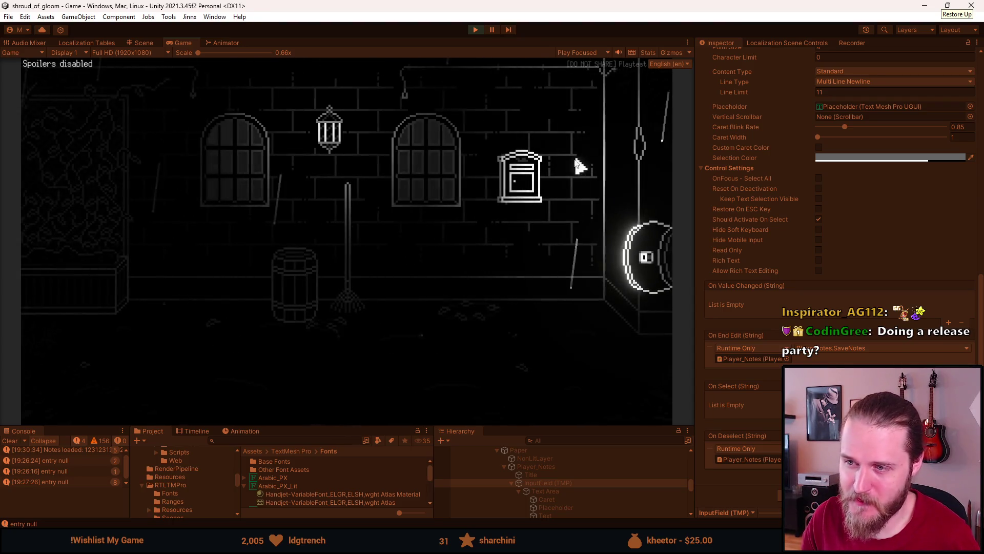
{"action": "left_click", "coordinate": [600, 159]}
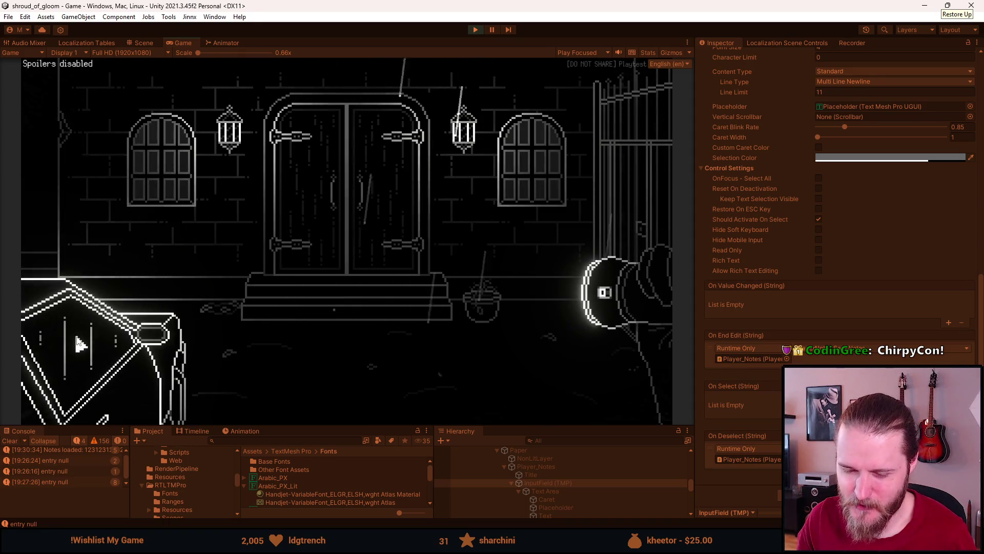
{"action": "left_click", "coordinate": [77, 335]}
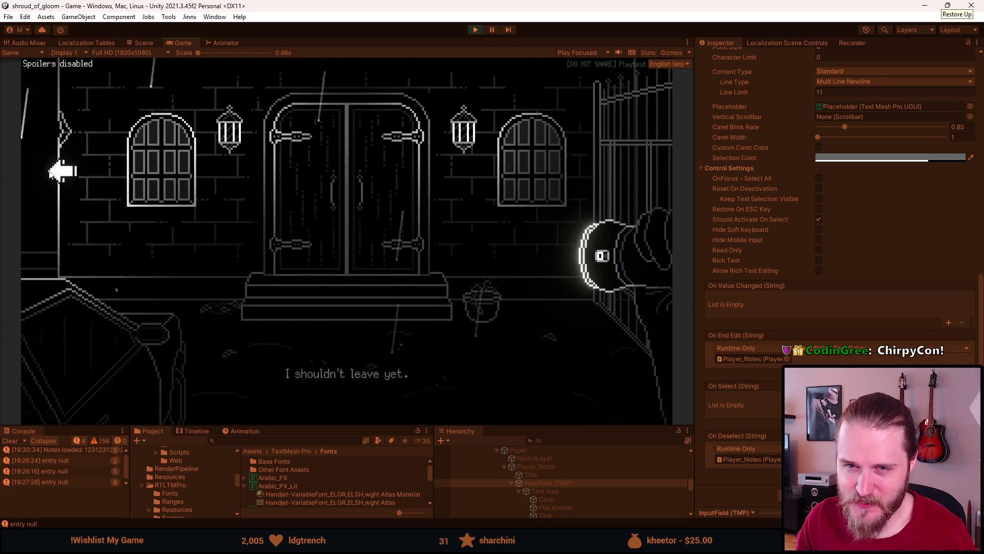
{"action": "left_click", "coordinate": [54, 172]}
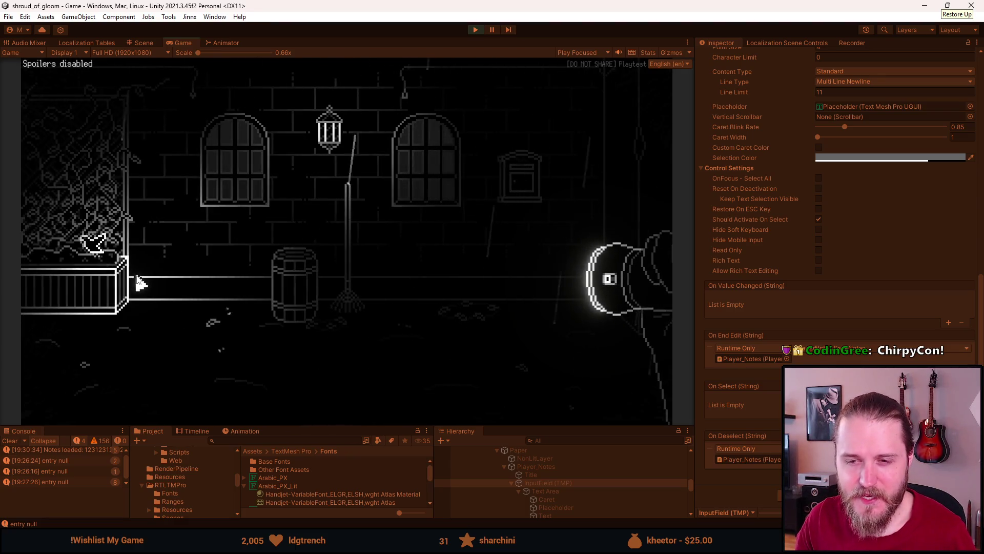
{"action": "left_click", "coordinate": [70, 215]}
{"action": "left_click", "coordinate": [623, 157]}
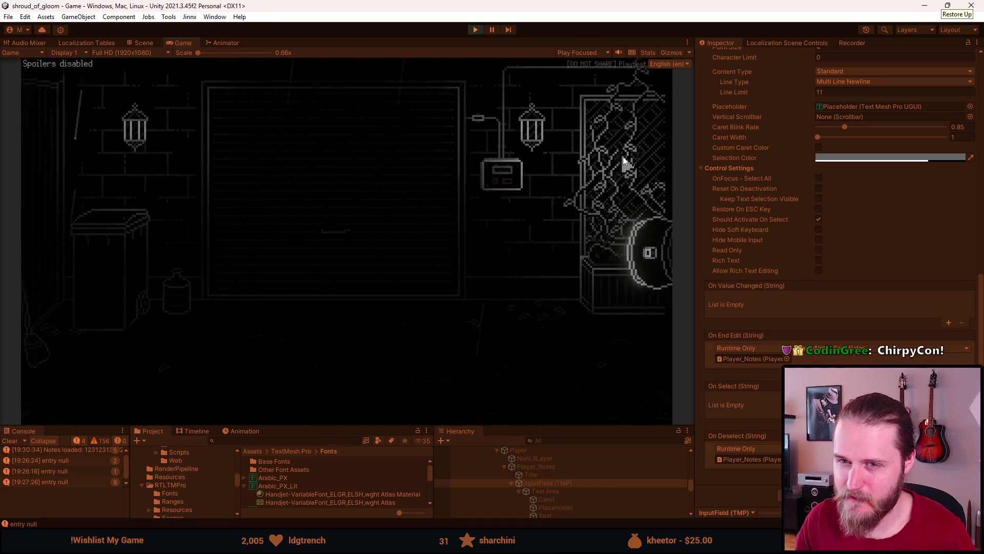
{"action": "left_click", "coordinate": [620, 167]}
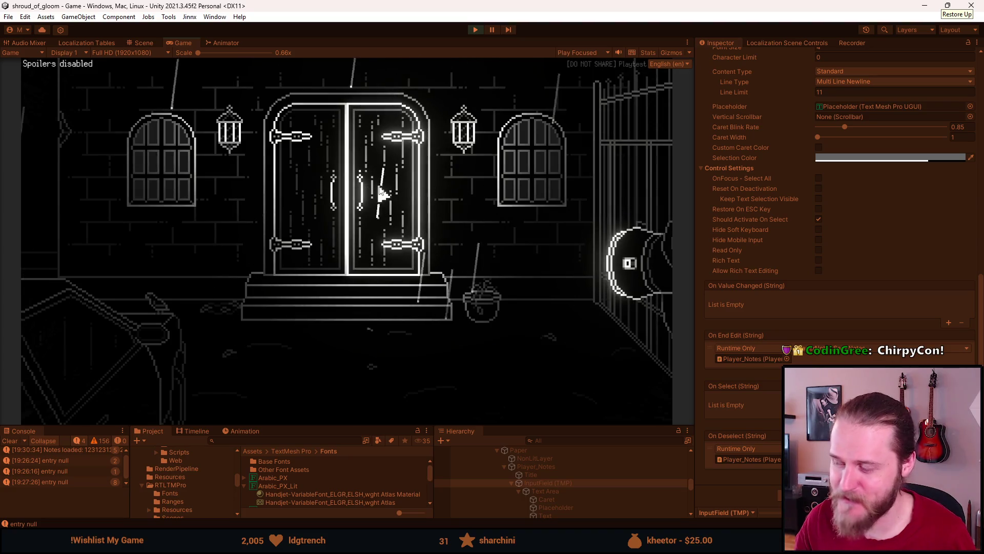
Step: Pause and resume twice while visiting the next room, returning to the courtyard and pausing
{"action": "key", "text": "Escape"}
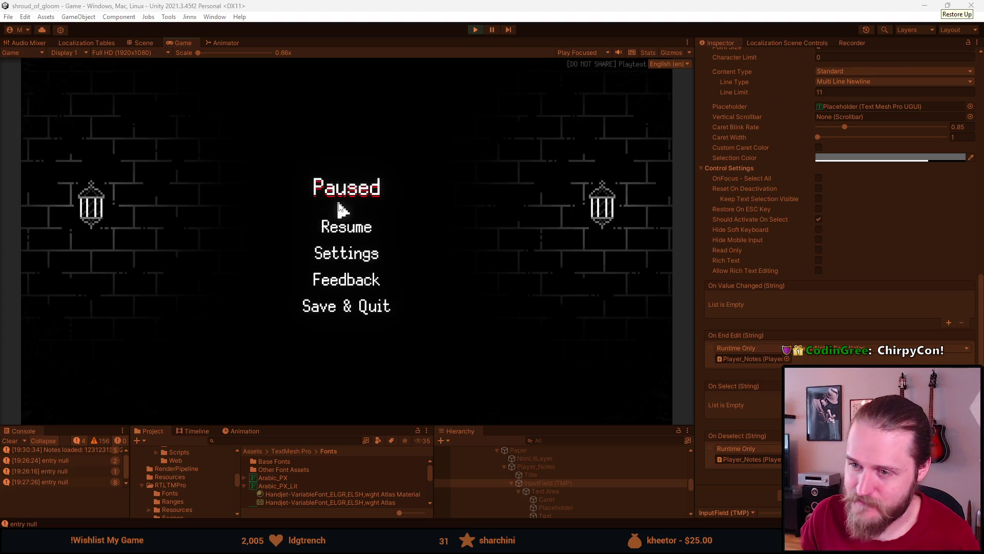
{"action": "left_click", "coordinate": [330, 228]}
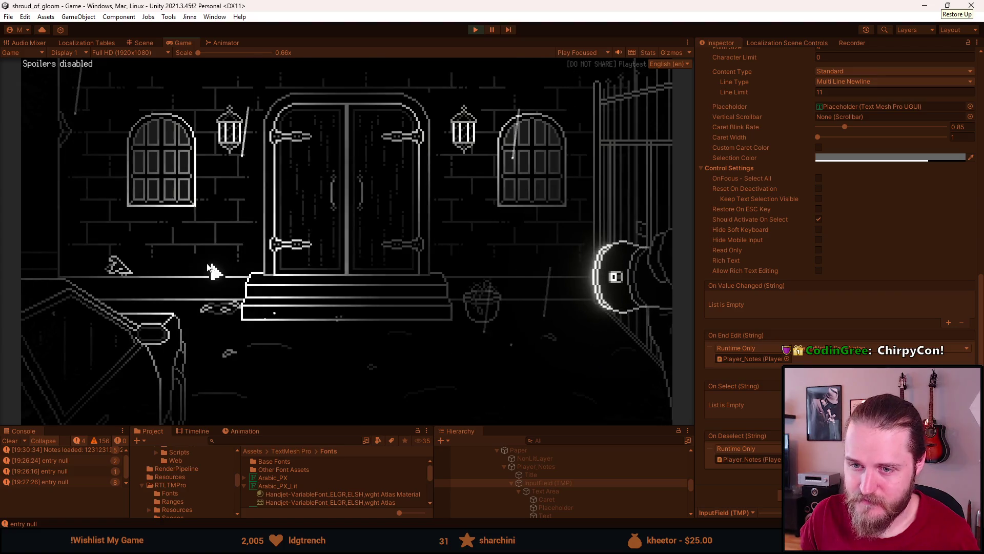
{"action": "left_click", "coordinate": [96, 207]}
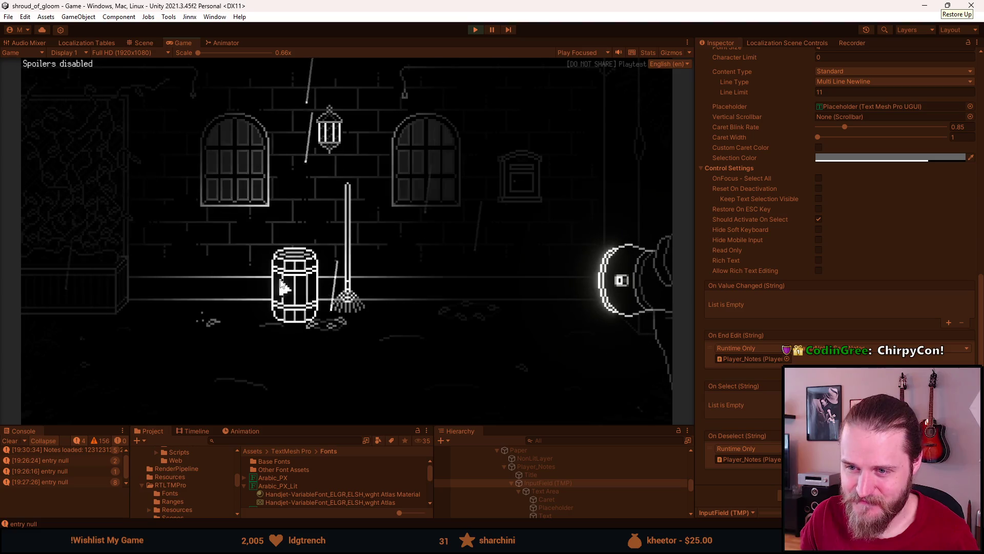
{"action": "key", "text": "Escape"}
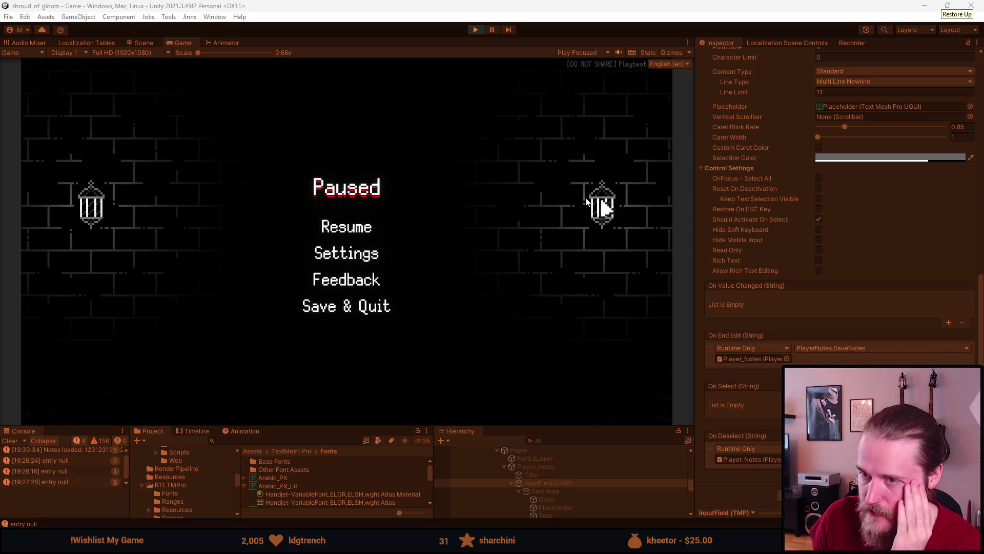
{"action": "left_click", "coordinate": [332, 229]}
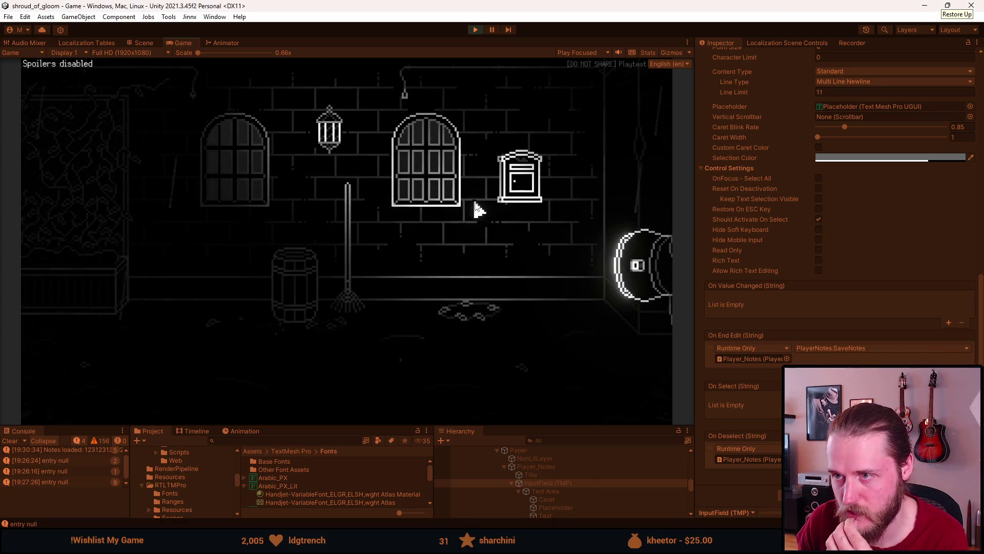
{"action": "left_click", "coordinate": [605, 160]}
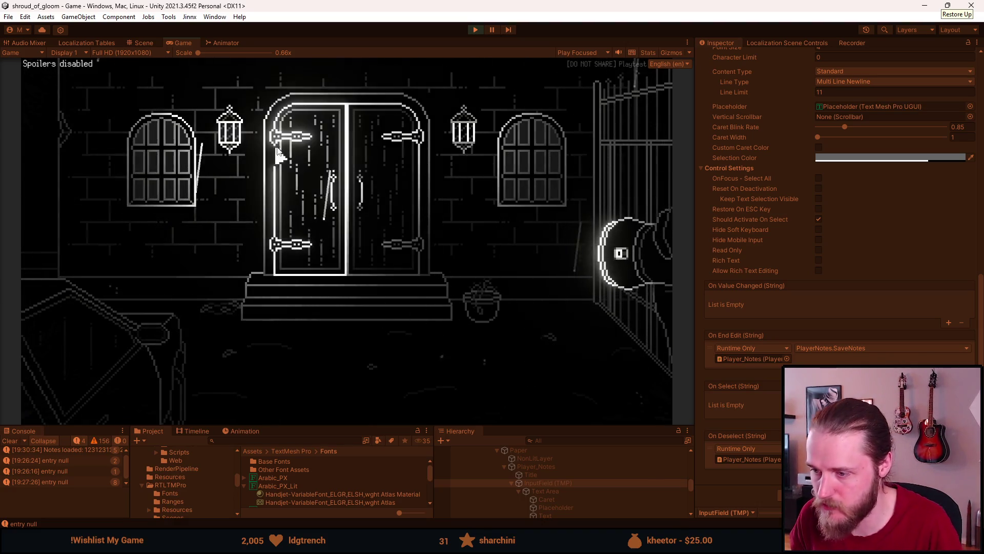
{"action": "key", "text": "Escape"}
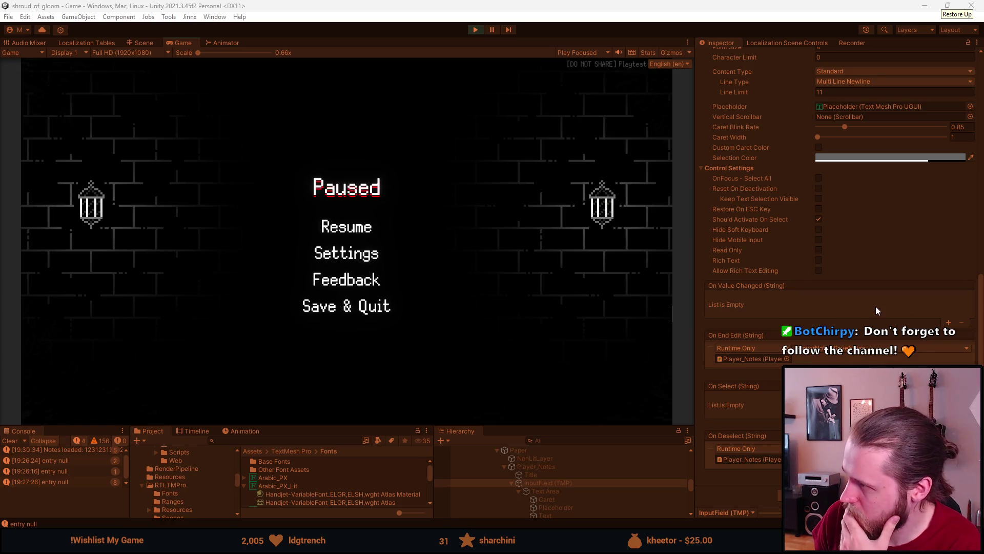
Step: Set the game language to Russian in the settings menu
{"action": "left_click", "coordinate": [336, 229]}
{"action": "key", "text": "Escape"}
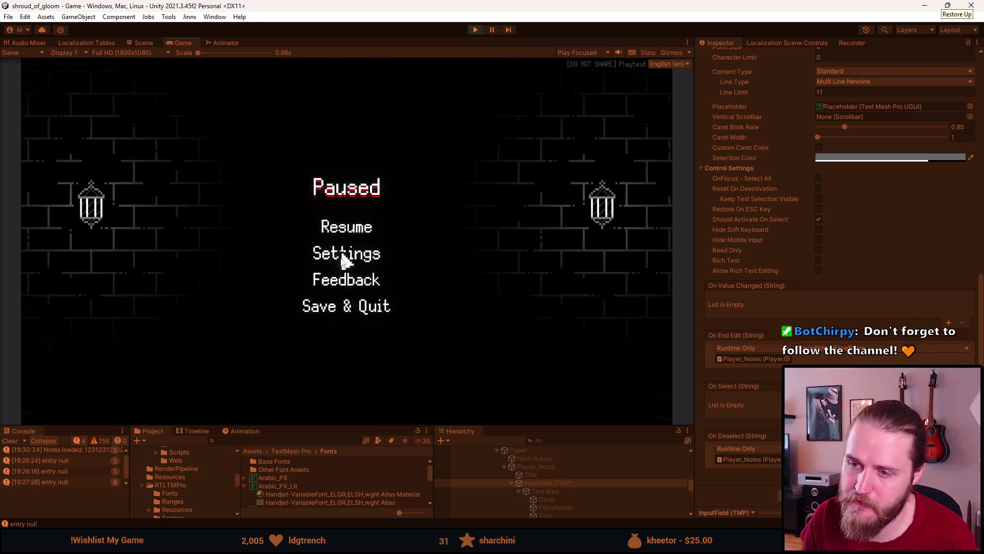
{"action": "left_click", "coordinate": [341, 256]}
{"action": "left_click", "coordinate": [357, 290]}
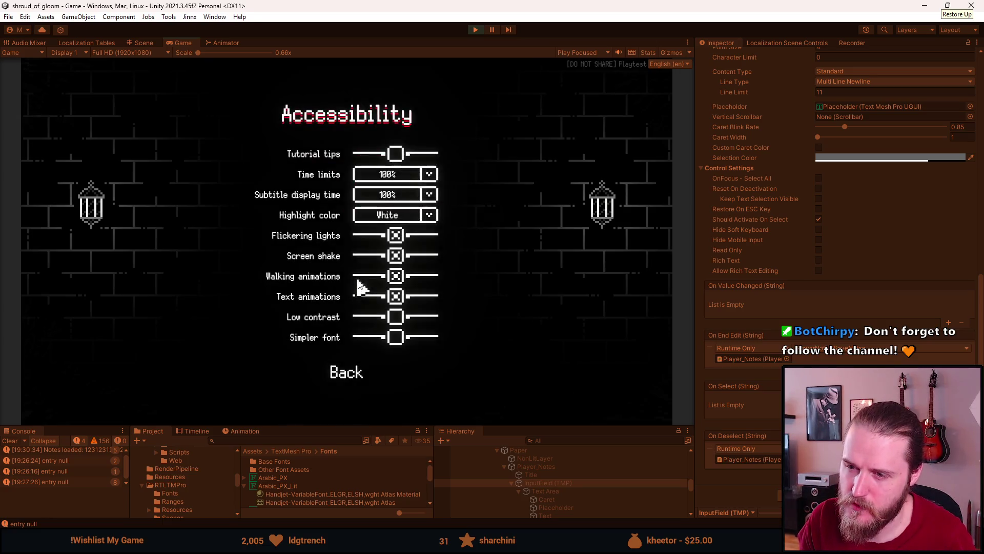
{"action": "key", "text": "Escape"}
{"action": "left_click", "coordinate": [363, 308]}
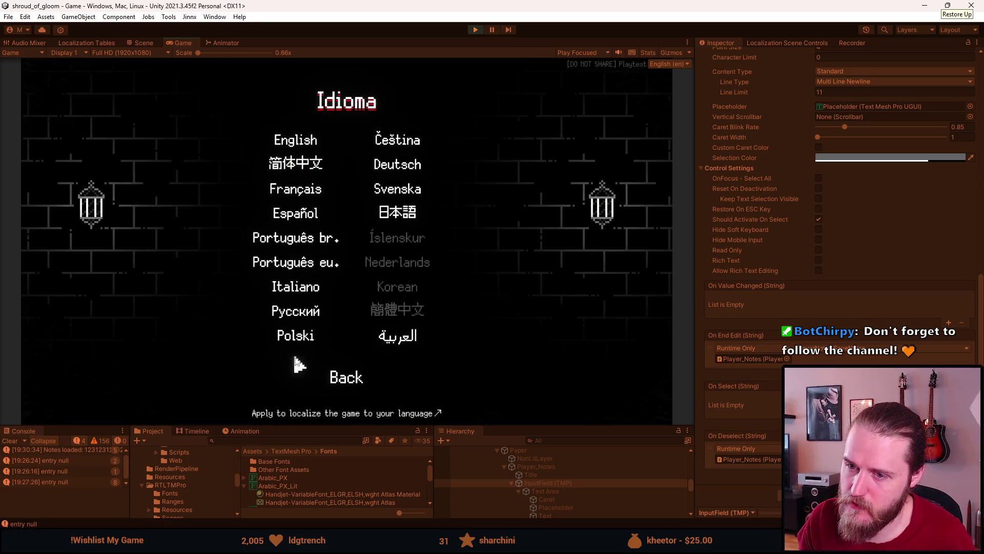
{"action": "left_click", "coordinate": [293, 311]}
{"action": "left_click", "coordinate": [361, 325]}
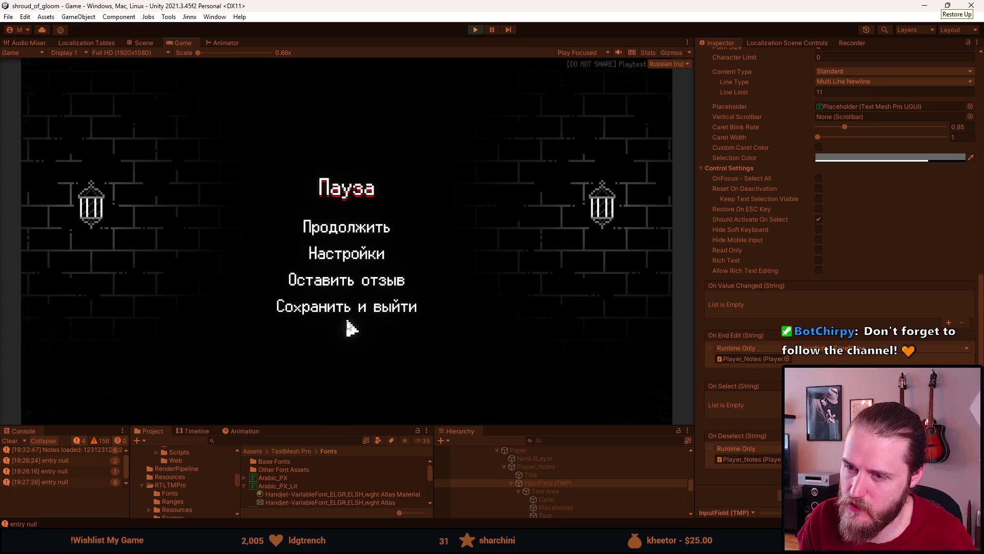
Step: Turn on the Simpler font accessibility option and return to gameplay
{"action": "left_click", "coordinate": [357, 285]}
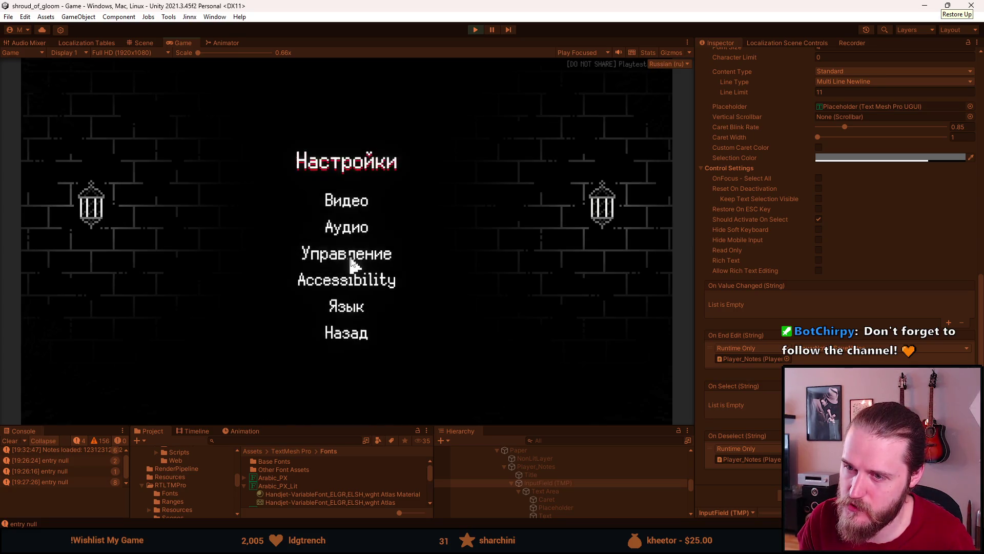
{"action": "left_click", "coordinate": [358, 287]}
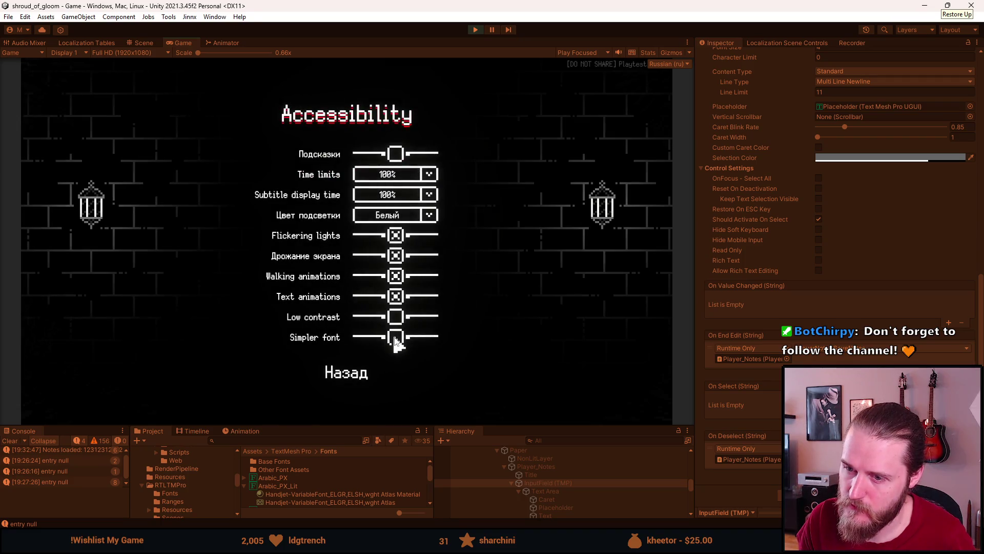
{"action": "left_click", "coordinate": [394, 337]}
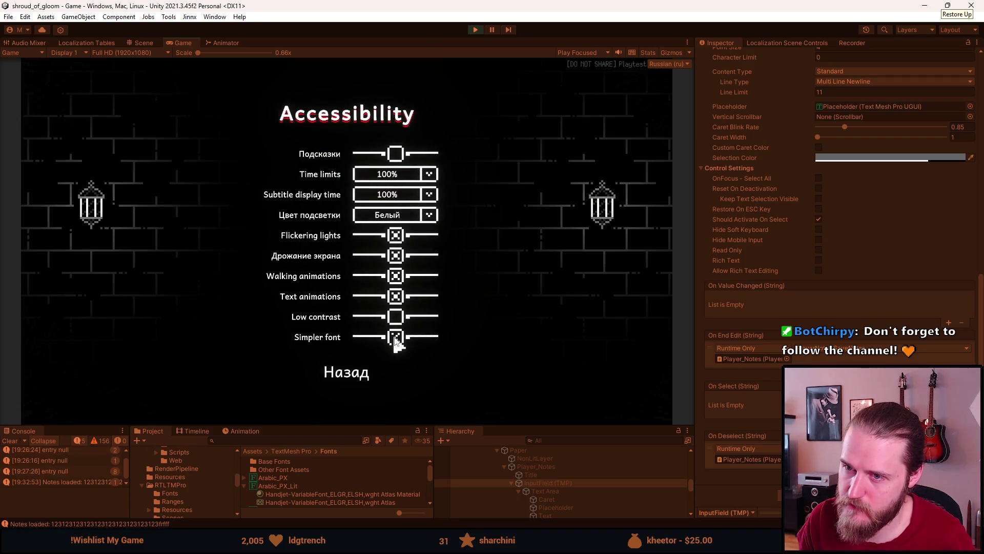
{"action": "key", "text": "Escape"}
{"action": "key", "text": "Escape"}
{"action": "key", "text": "Escape"}
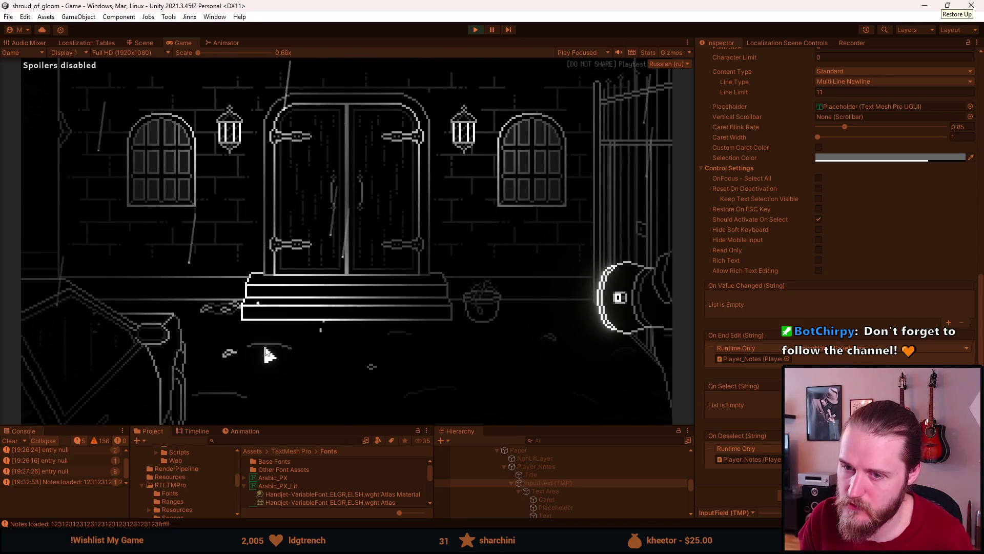
Step: Open and close the F1 developer tools, read the inventory letter, then pause the game
{"action": "key", "text": "F1"}
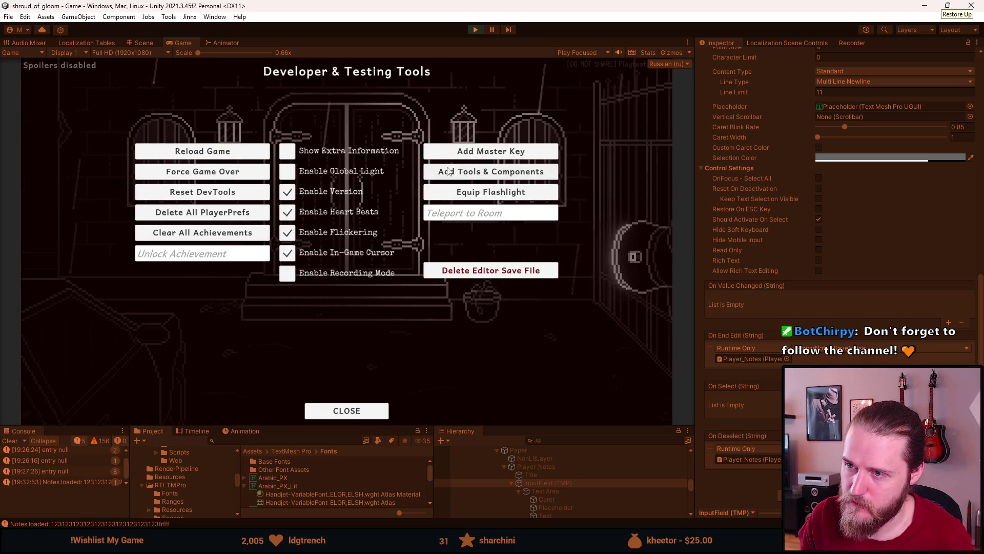
{"action": "left_click", "coordinate": [448, 170]}
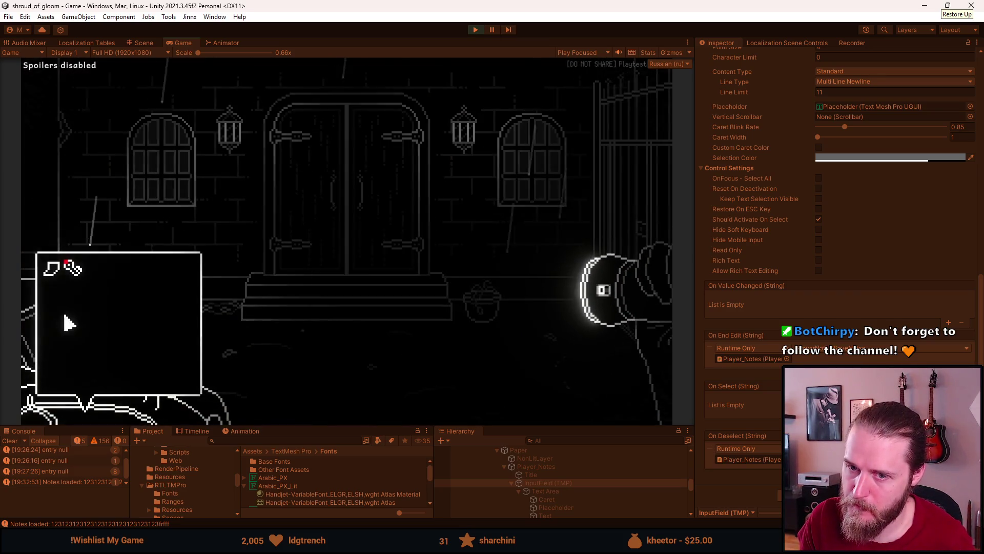
{"action": "left_click", "coordinate": [51, 267]}
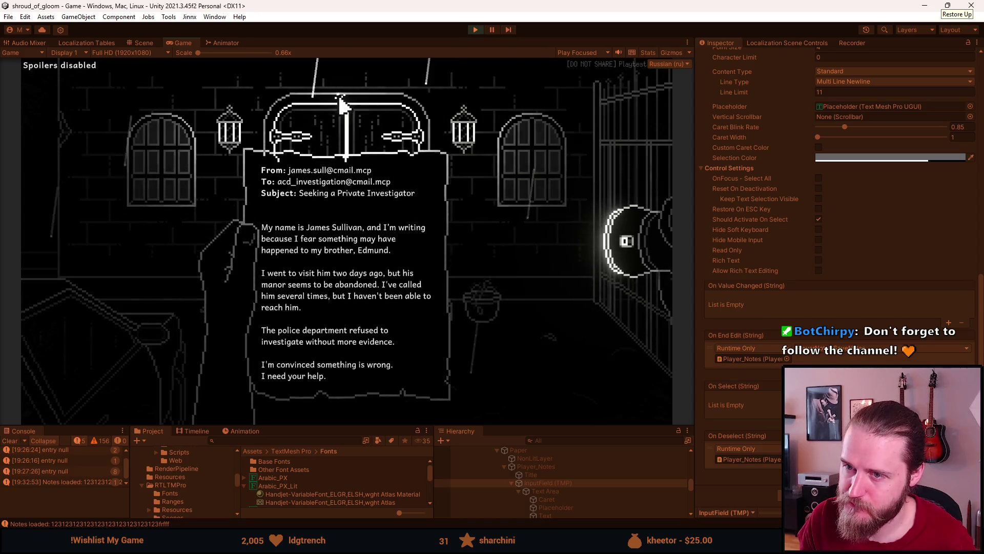
{"action": "key", "text": "Escape"}
{"action": "key", "text": "Escape"}
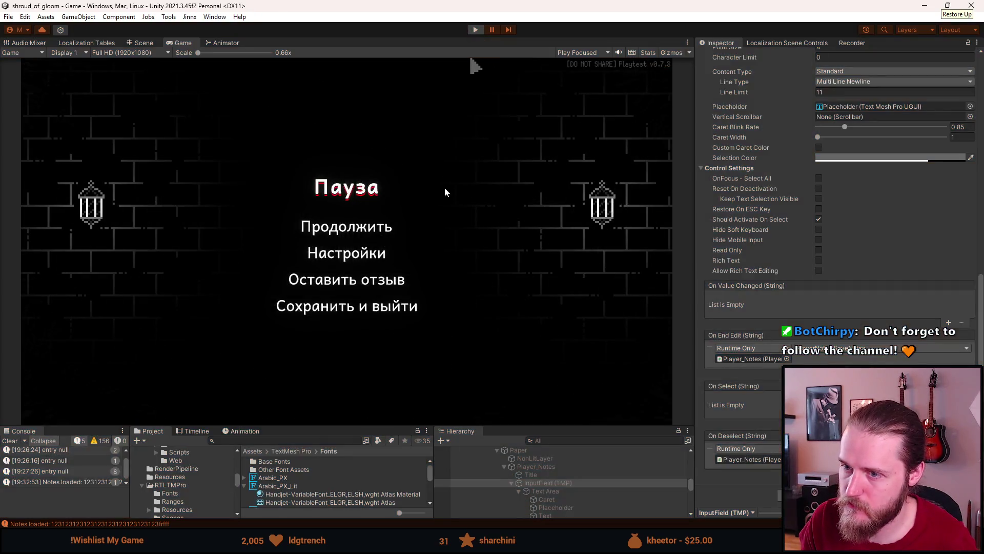
Step: Stop Play mode and give the lower editor panels more height
{"action": "key", "text": "ctrl+p"}
{"action": "left_click_drag", "start_coordinate": [310, 323], "coordinate": [310, 312]}
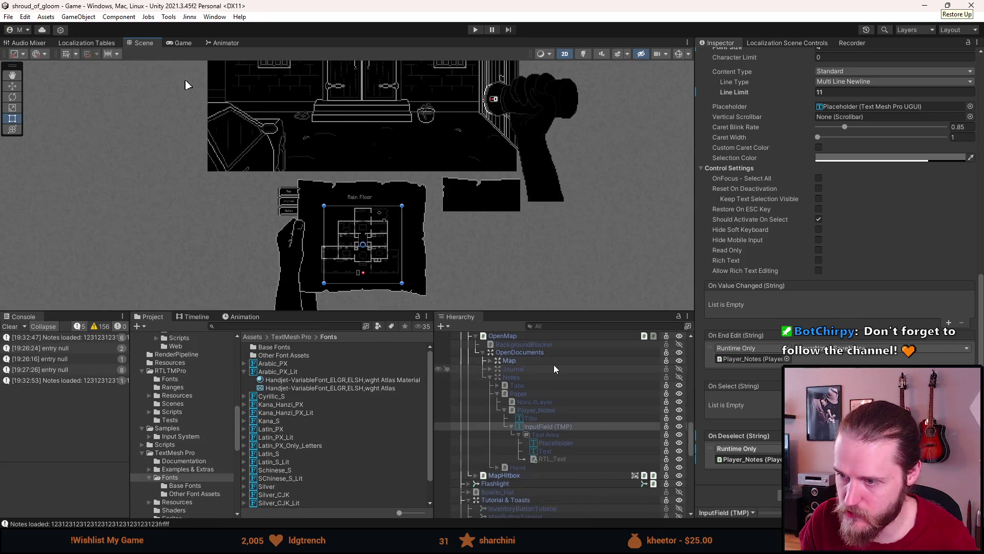
{"action": "scroll", "coordinate": [555, 362], "scroll_direction": "up", "scroll_amount": 10}
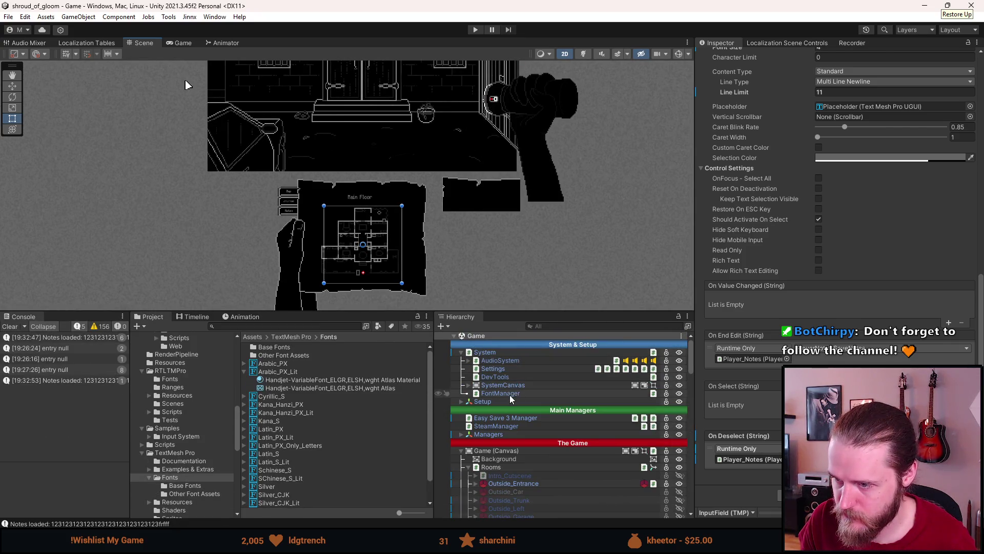
Step: Review FontManager's Fonts list and locate the Cyrillic_S font asset in the Project window
{"action": "left_click", "coordinate": [509, 394]}
{"action": "scroll", "coordinate": [740, 184], "scroll_direction": "up", "scroll_amount": 3}
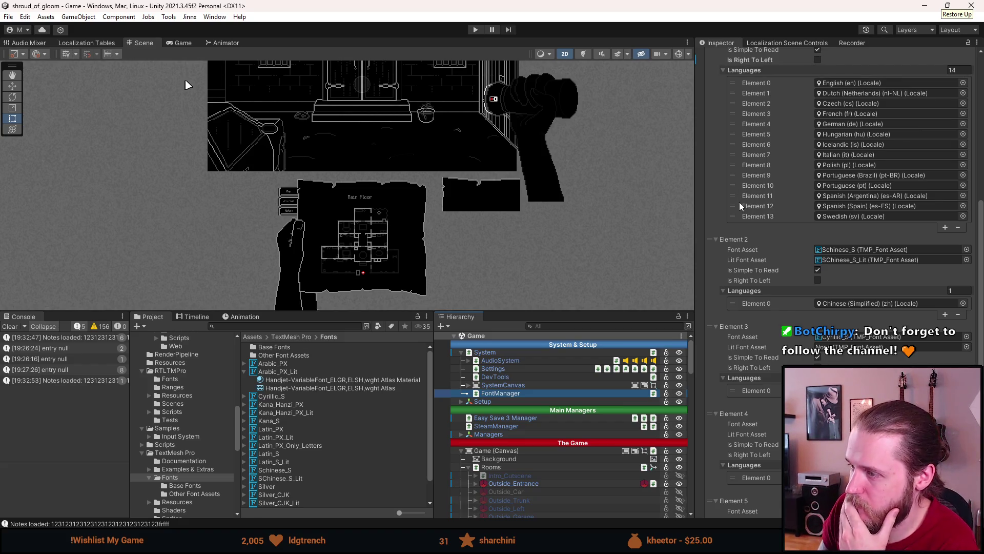
{"action": "scroll", "coordinate": [739, 202], "scroll_direction": "up", "scroll_amount": 15}
{"action": "scroll", "coordinate": [737, 208], "scroll_direction": "up", "scroll_amount": 2}
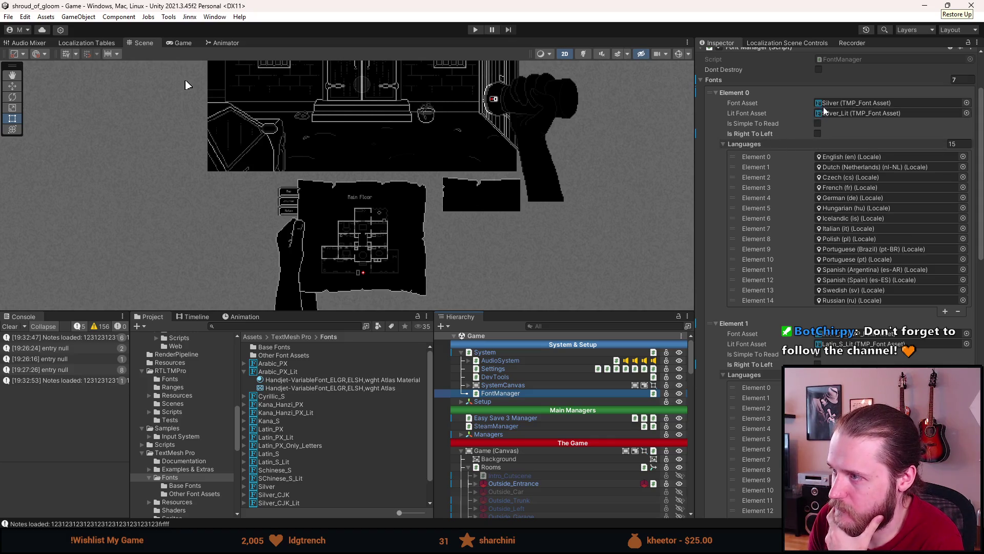
{"action": "scroll", "coordinate": [821, 124], "scroll_direction": "down", "scroll_amount": 5}
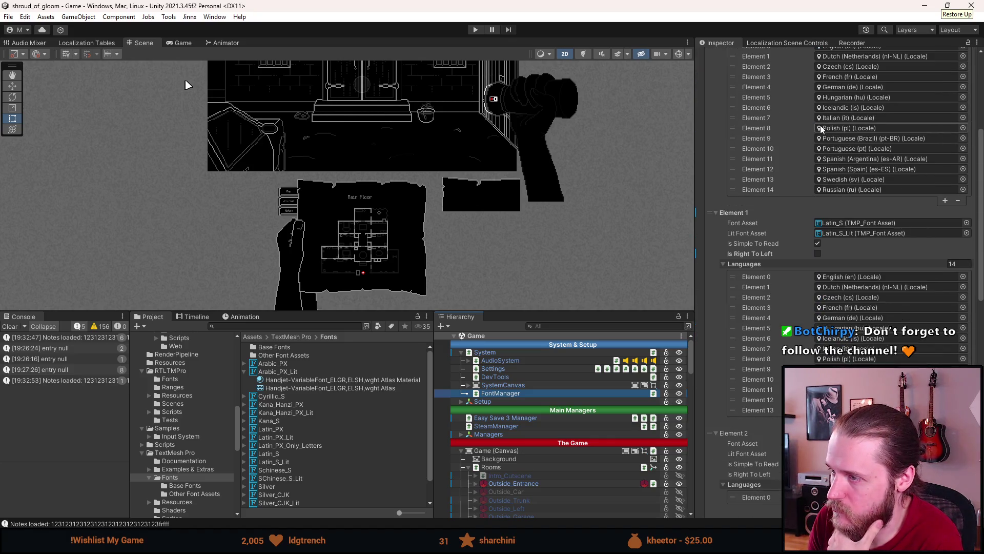
{"action": "scroll", "coordinate": [820, 127], "scroll_direction": "down", "scroll_amount": 4}
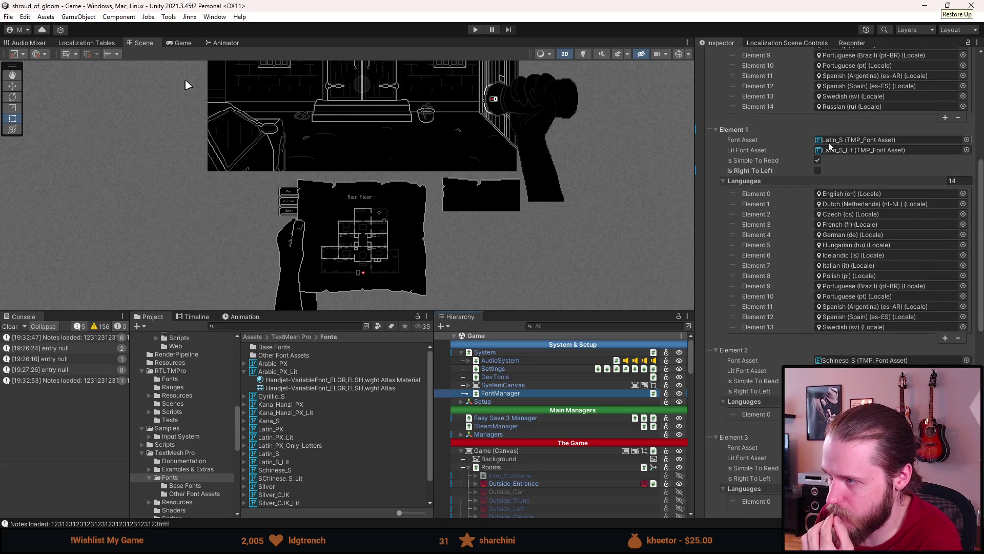
{"action": "scroll", "coordinate": [821, 159], "scroll_direction": "down", "scroll_amount": 3}
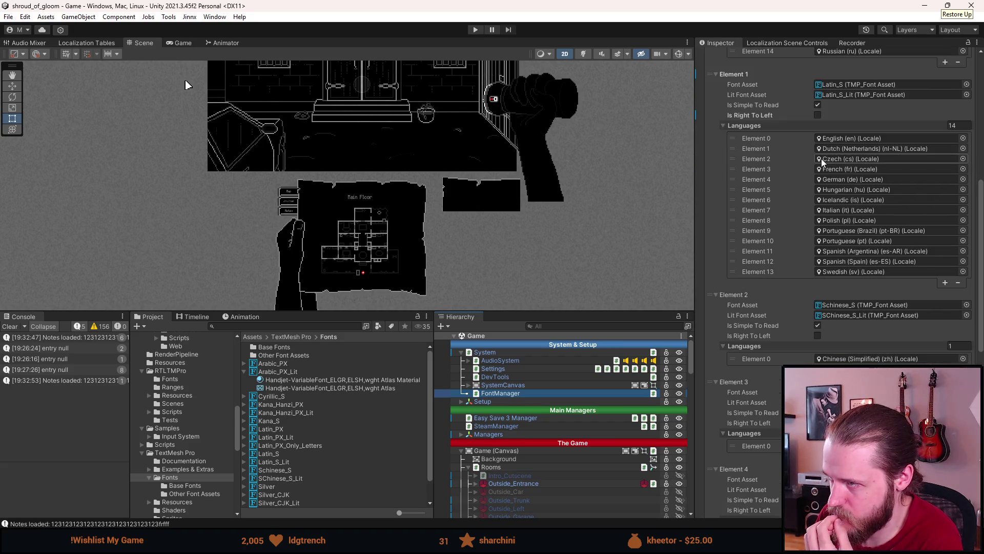
{"action": "scroll", "coordinate": [821, 159], "scroll_direction": "down", "scroll_amount": 4}
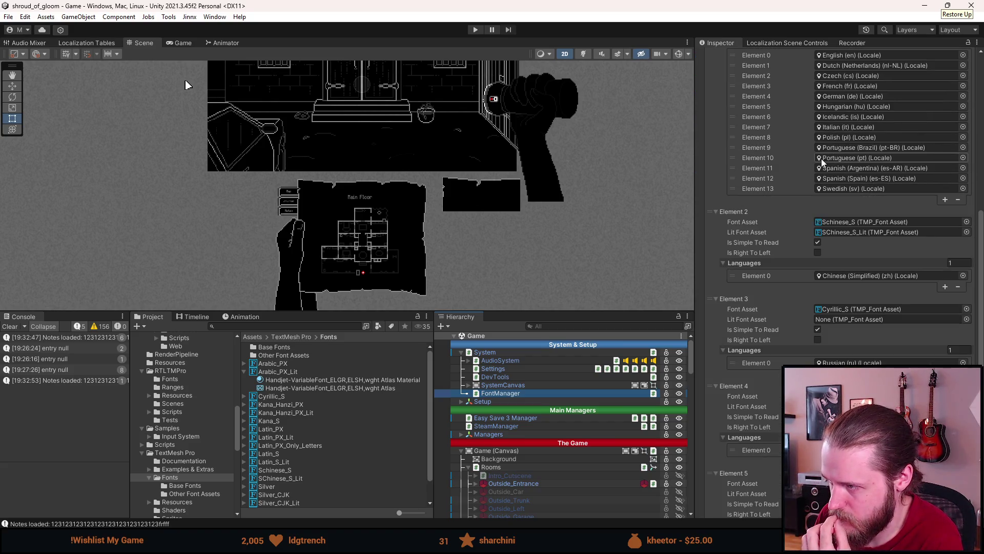
{"action": "scroll", "coordinate": [821, 158], "scroll_direction": "down", "scroll_amount": 1}
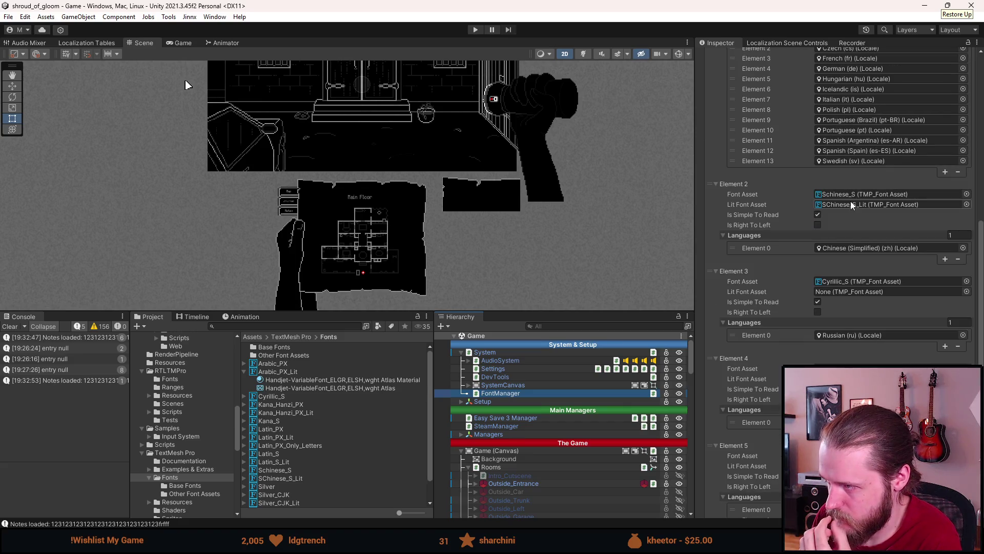
{"action": "scroll", "coordinate": [844, 204], "scroll_direction": "down", "scroll_amount": 3}
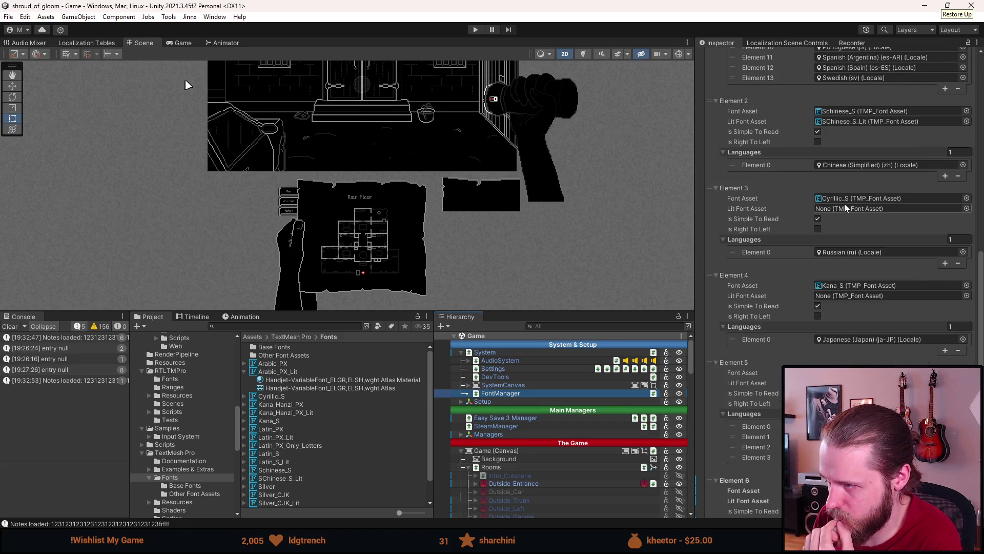
{"action": "left_click", "coordinate": [844, 200]}
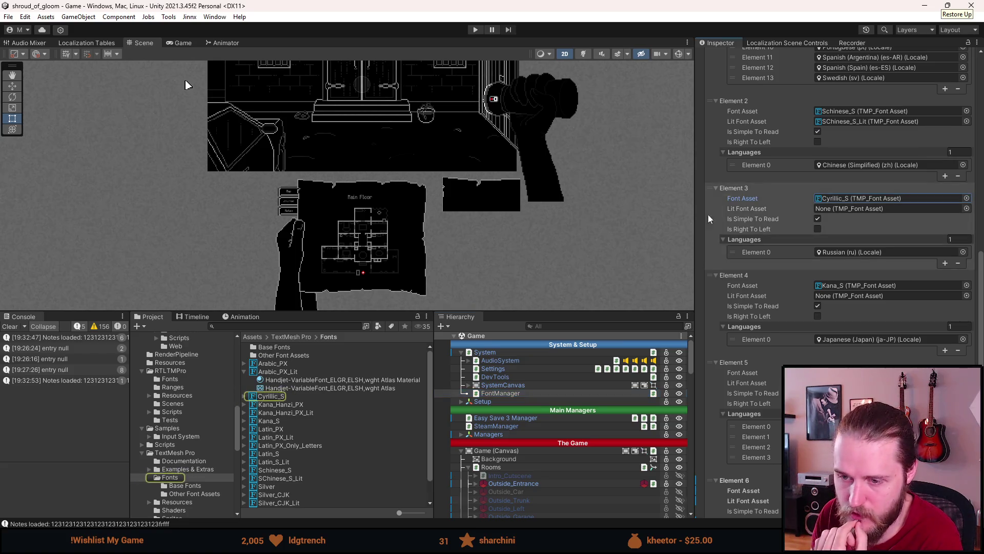
{"action": "left_click", "coordinate": [272, 397]}
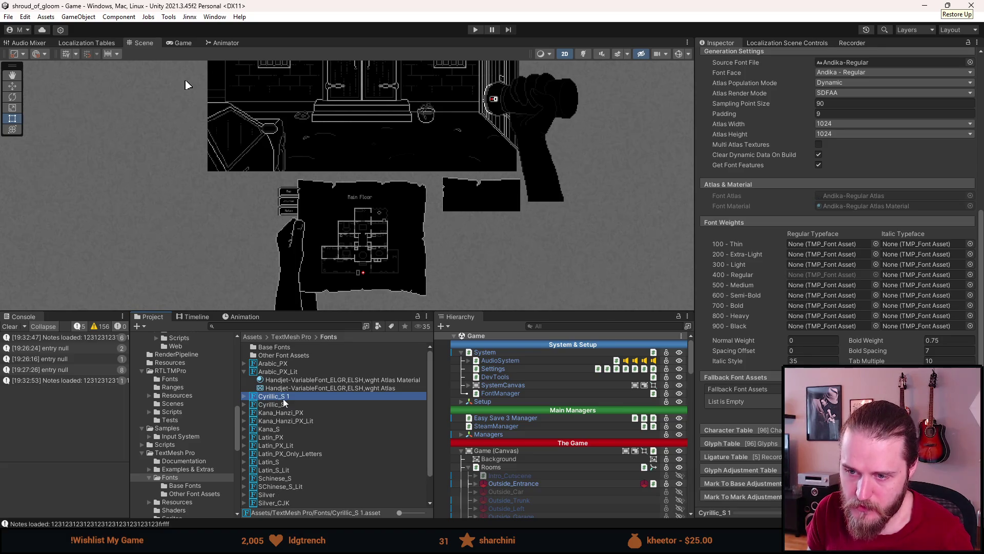
Step: Rename the duplicated font asset to Cyrillic_S_Lit
{"action": "right_click", "coordinate": [285, 398]}
{"action": "left_click", "coordinate": [331, 146]}
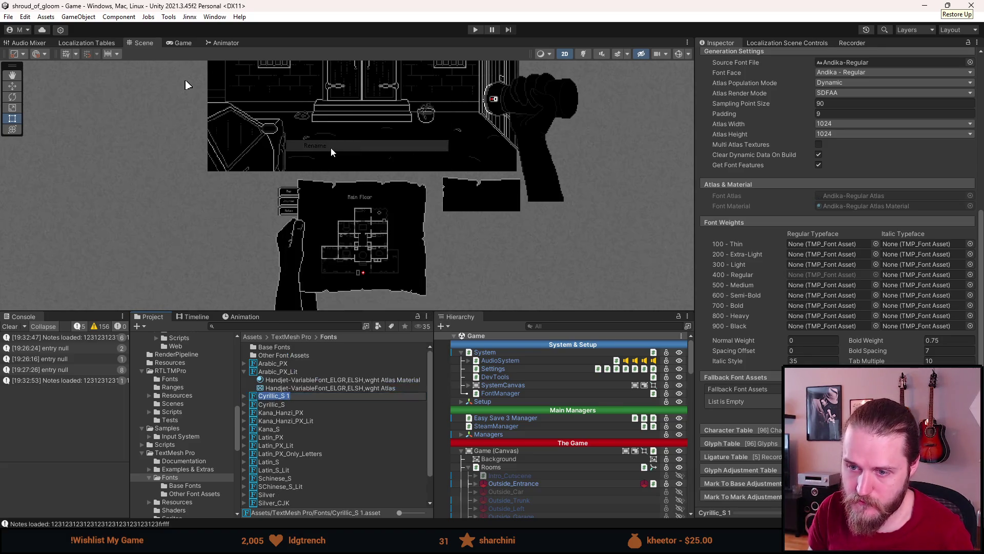
{"action": "key", "text": "End"}
{"action": "key", "text": "BackSpace"}
{"action": "key", "text": "BackSpace"}
{"action": "type", "text": "_L"}
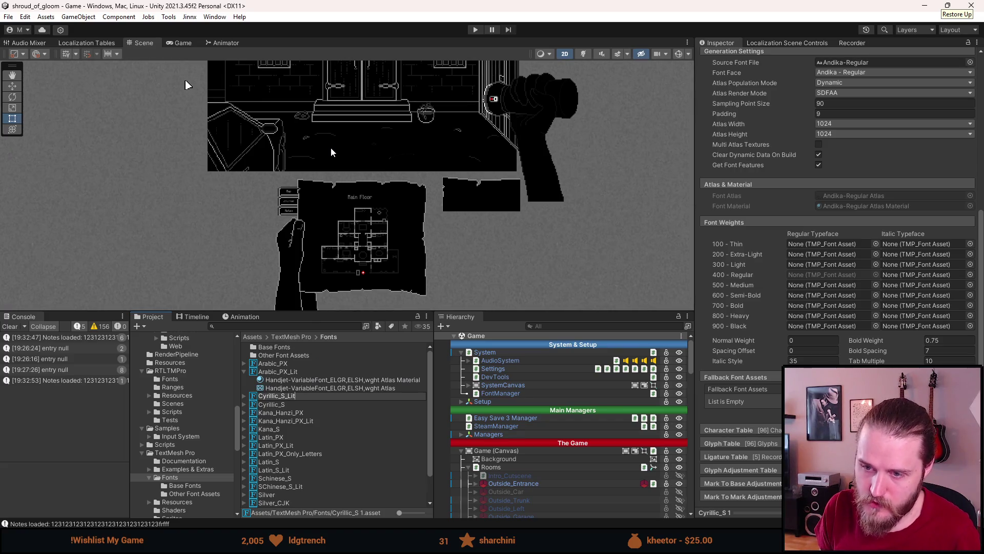
{"action": "key", "text": "Return"}
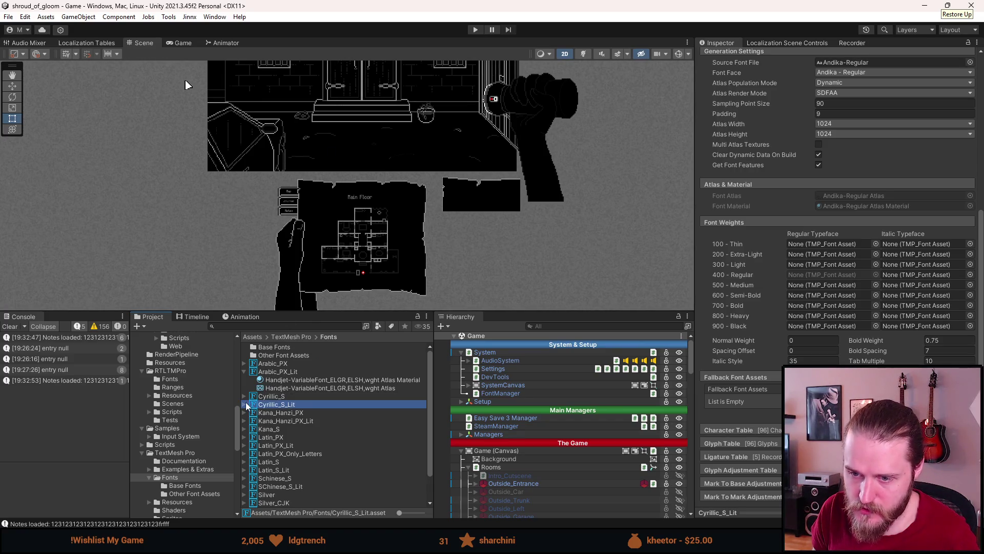
Step: Switch Cyrillic_S_Lit's Andika-Regular Atlas Material to the TMP_SDF-URP SpriteLit shader
{"action": "left_click", "coordinate": [245, 405]}
{"action": "left_click", "coordinate": [292, 413]}
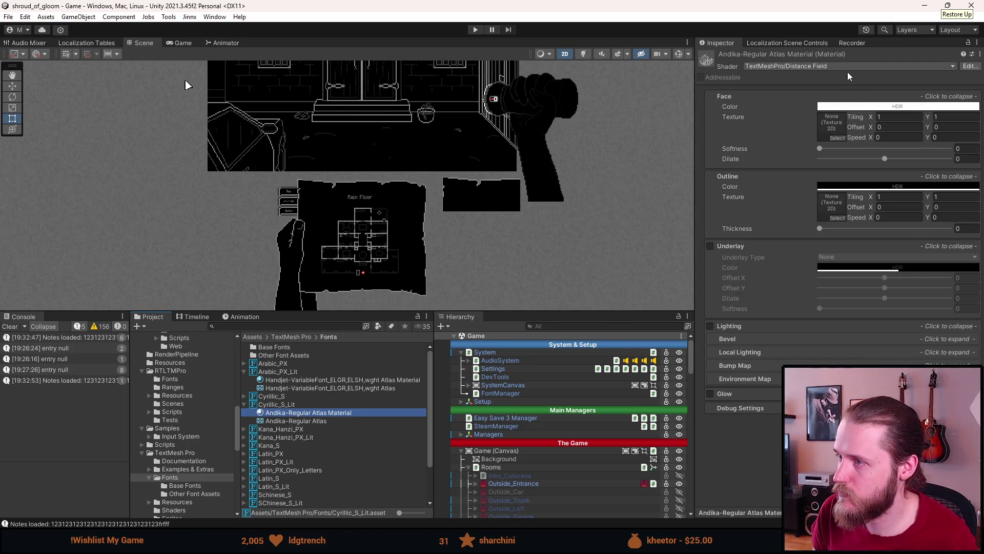
{"action": "left_click", "coordinate": [847, 69]}
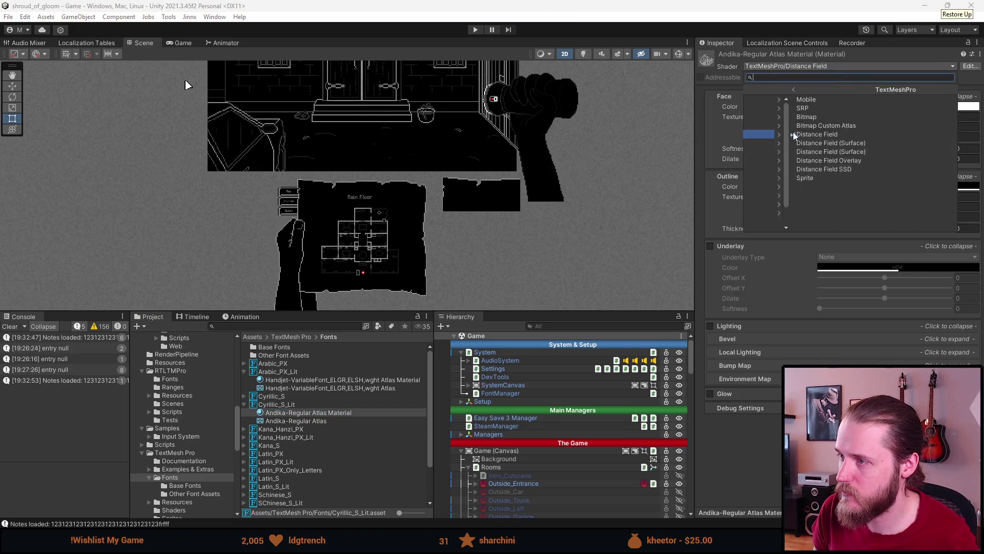
{"action": "left_click", "coordinate": [783, 108]}
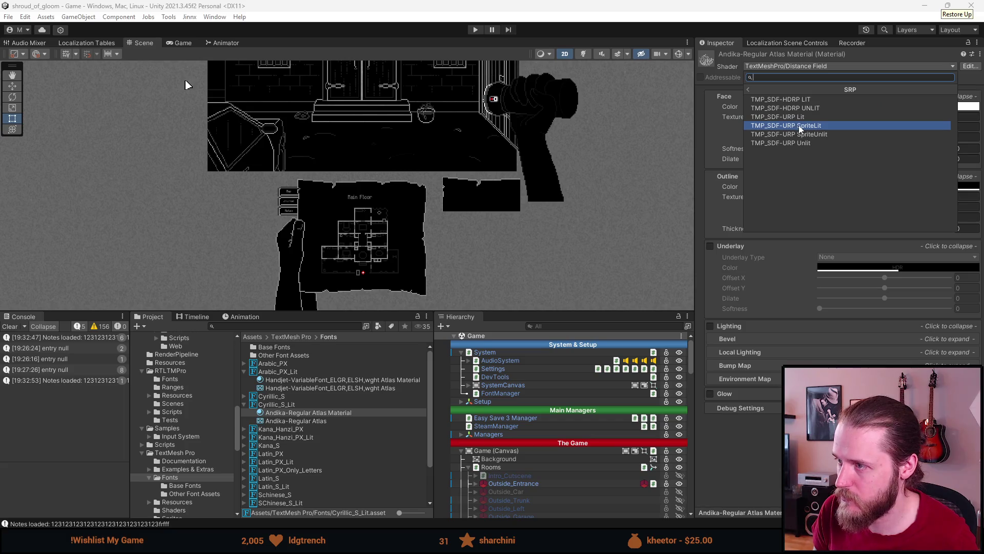
{"action": "left_click", "coordinate": [799, 125]}
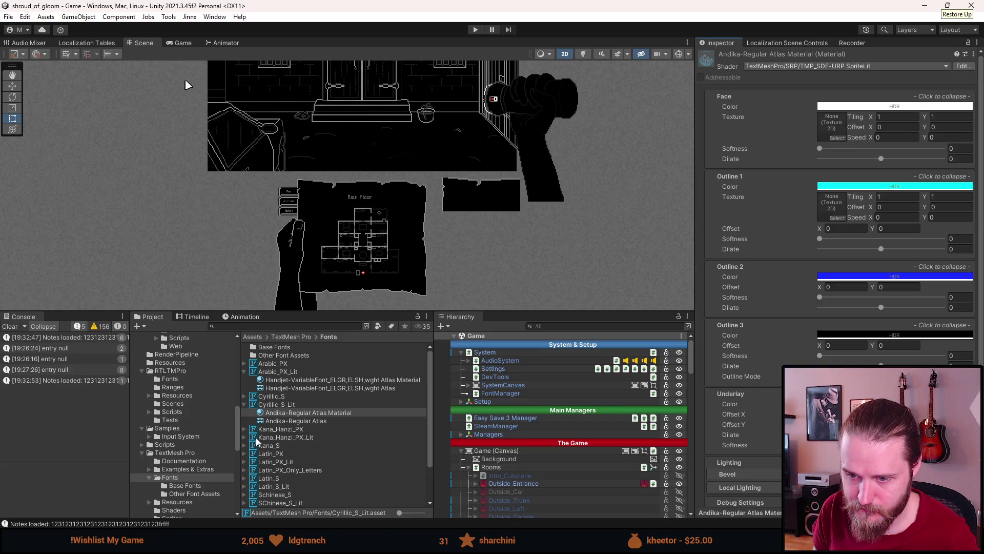
Step: Copy Silver_Lit's atlas material properties and paste them onto Cyrillic_S_Lit's Andika-Regular atlas material
{"action": "scroll", "coordinate": [259, 456], "scroll_direction": "down", "scroll_amount": 3}
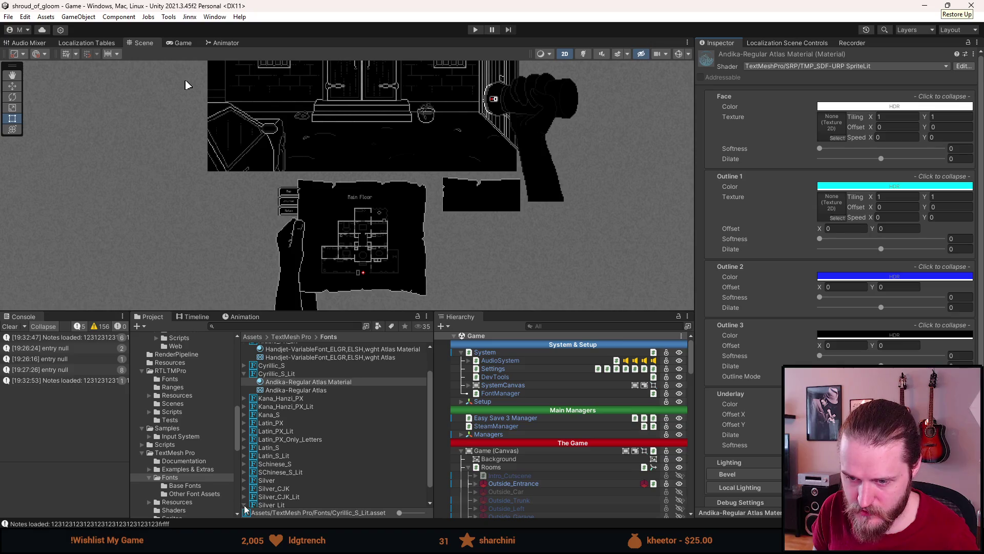
{"action": "left_click", "coordinate": [245, 505]}
{"action": "scroll", "coordinate": [236, 507], "scroll_direction": "down", "scroll_amount": 2}
{"action": "left_click", "coordinate": [280, 495]}
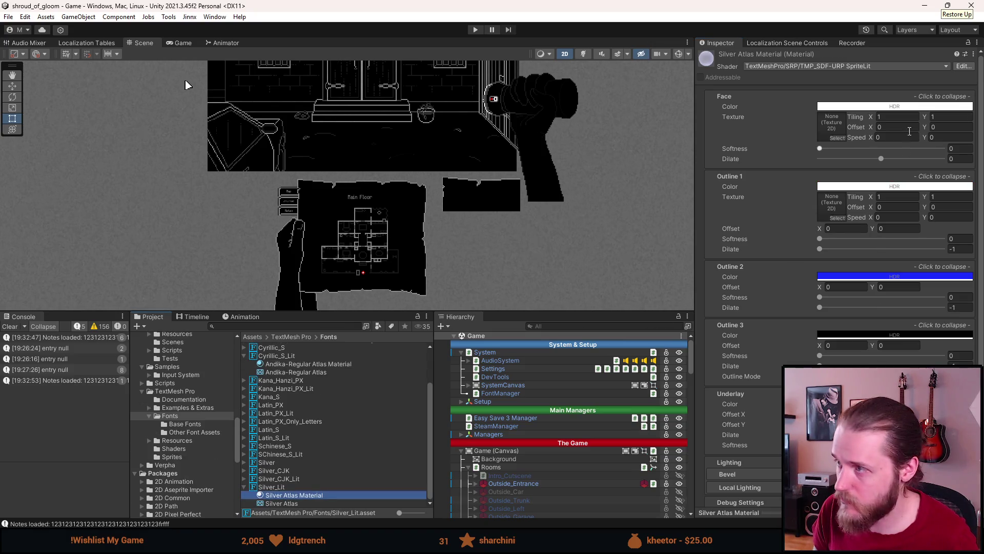
{"action": "left_click", "coordinate": [973, 53]}
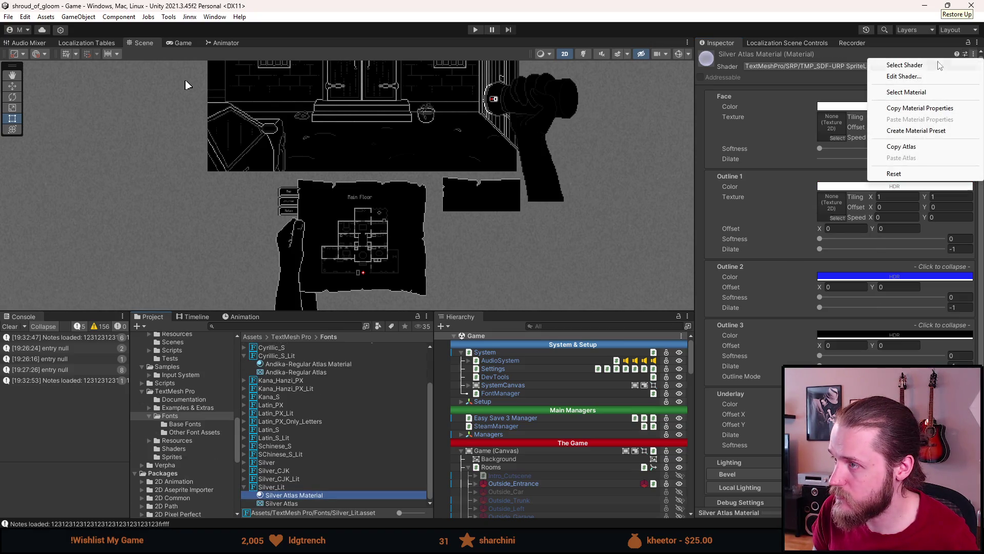
{"action": "left_click", "coordinate": [912, 108]}
{"action": "scroll", "coordinate": [312, 364], "scroll_direction": "up", "scroll_amount": 2}
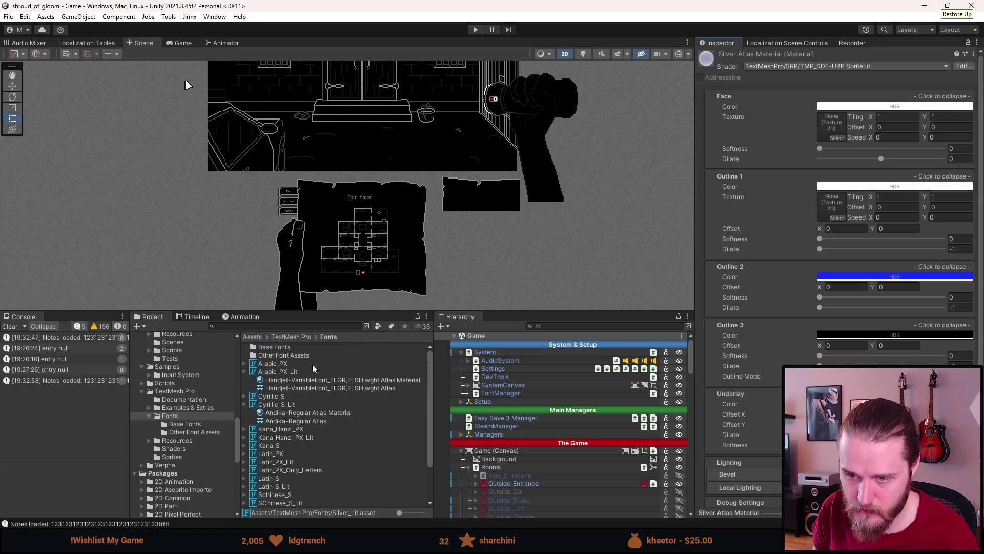
{"action": "left_click", "coordinate": [299, 413]}
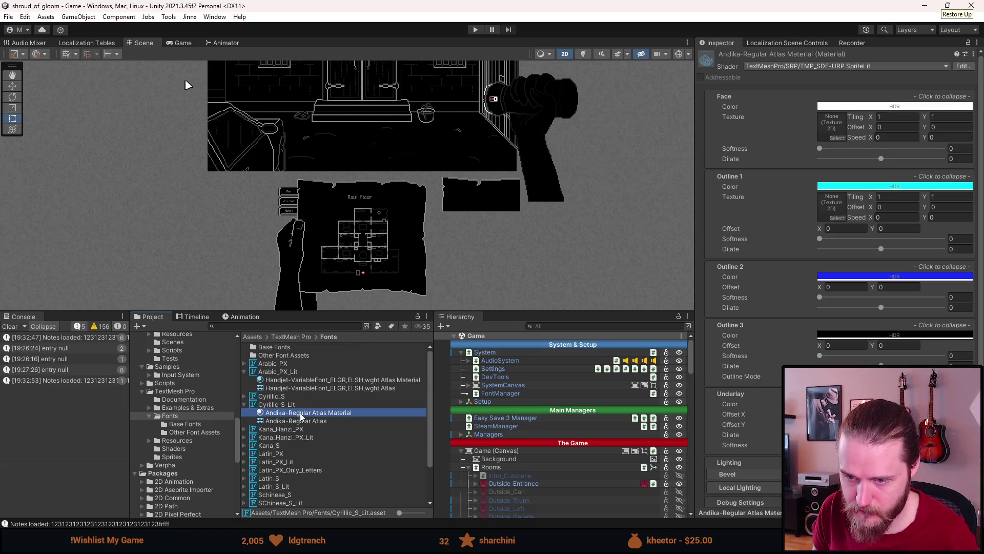
{"action": "left_click", "coordinate": [973, 54]}
{"action": "left_click", "coordinate": [912, 119]}
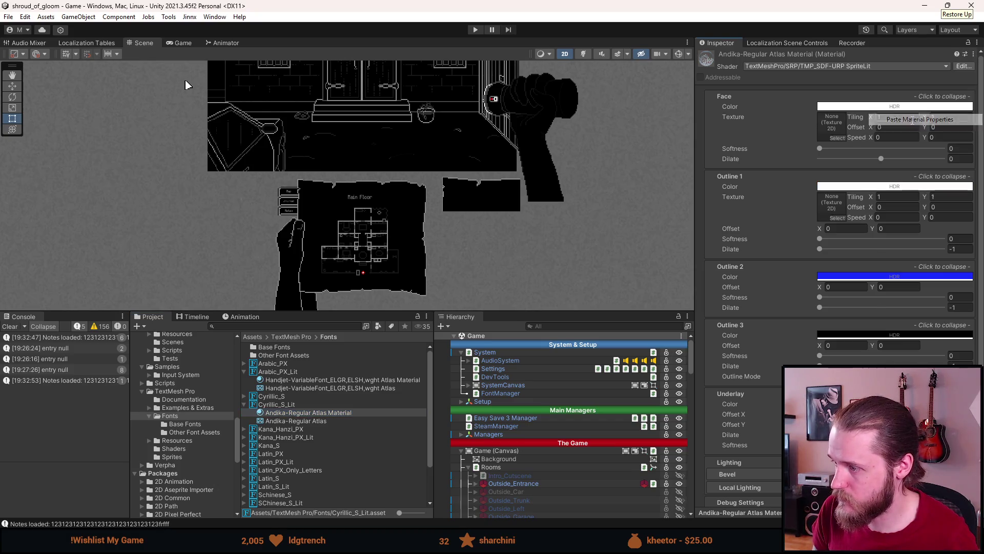
{"action": "left_click", "coordinate": [500, 393]}
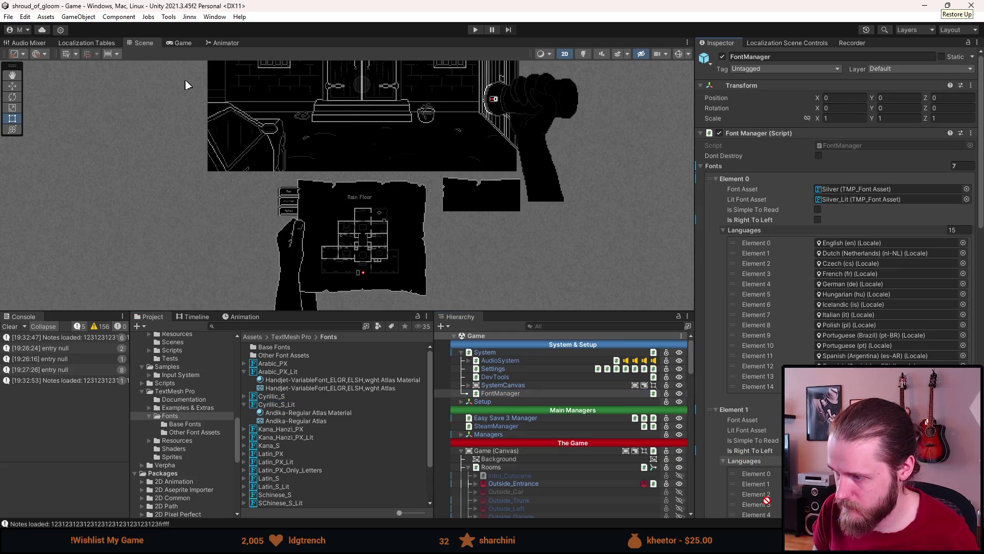
Step: Assign Cyrillic_S_Lit as the Russian entry's lit font, then ping Element 4's Kana_S asset
{"action": "scroll", "coordinate": [764, 500], "scroll_direction": "down", "scroll_amount": 8}
{"action": "mouse_move", "coordinate": [763, 404]}
{"action": "left_mouse_down"}
{"action": "mouse_move", "coordinate": [760, 376]}
{"action": "mouse_move", "coordinate": [869, 309]}
{"action": "left_mouse_up"}
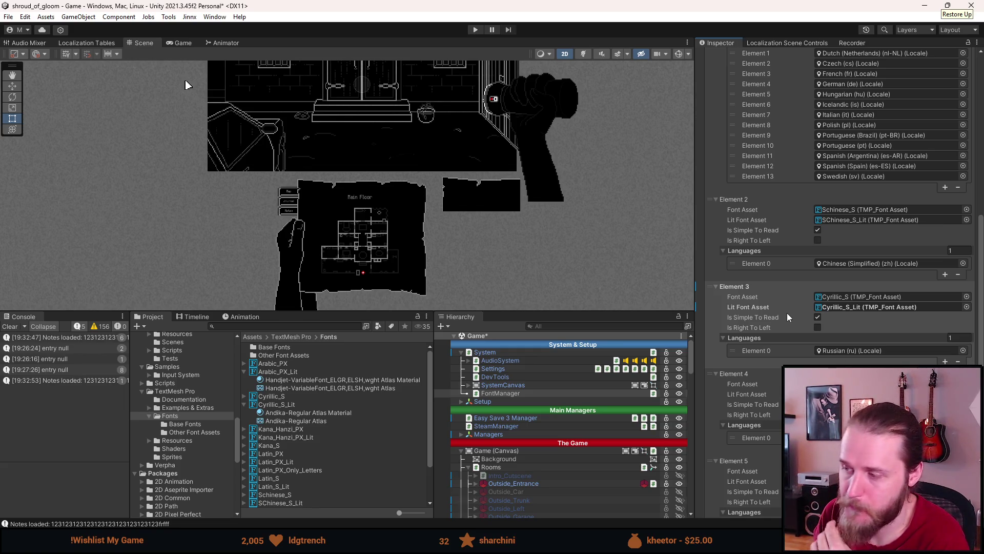
{"action": "scroll", "coordinate": [787, 313], "scroll_direction": "down", "scroll_amount": 3}
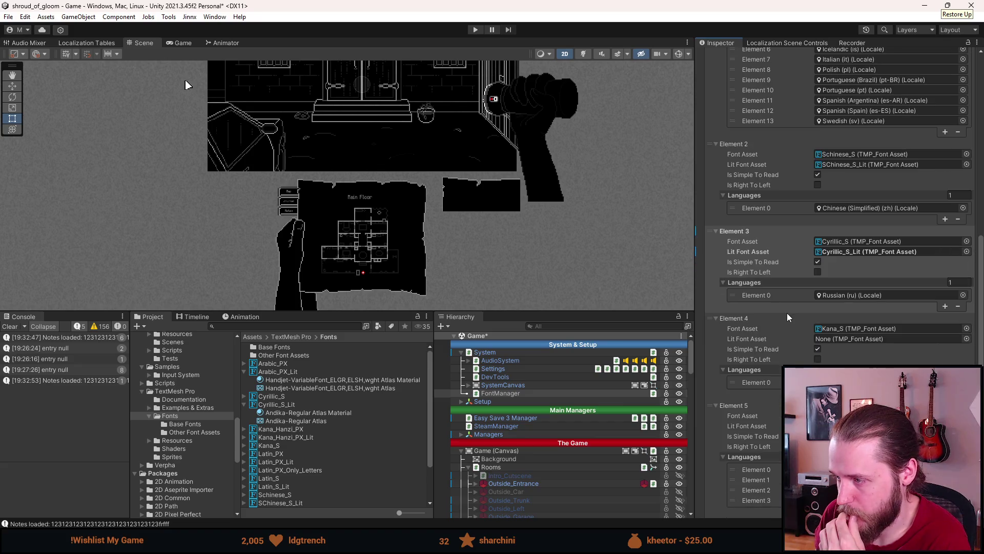
{"action": "left_click", "coordinate": [838, 328]}
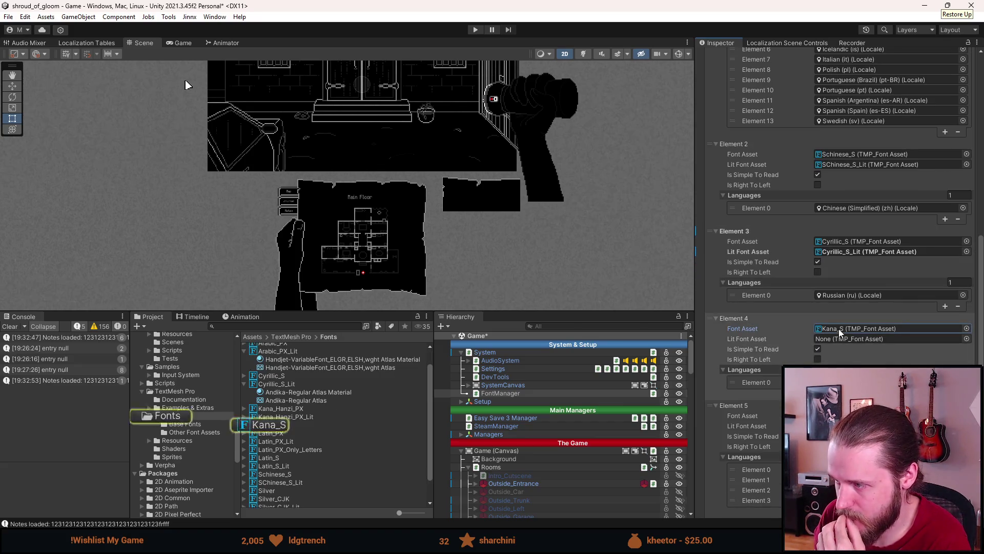
Step: Duplicate the Kana_S font asset and rename the copy Kana_S_Lit
{"action": "left_click", "coordinate": [269, 426]}
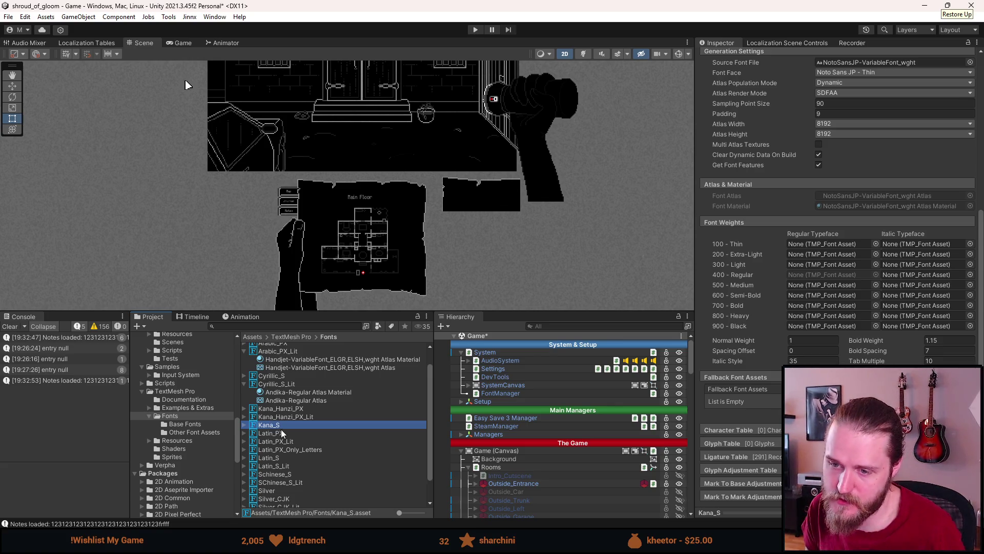
{"action": "key", "text": "ctrl+d"}
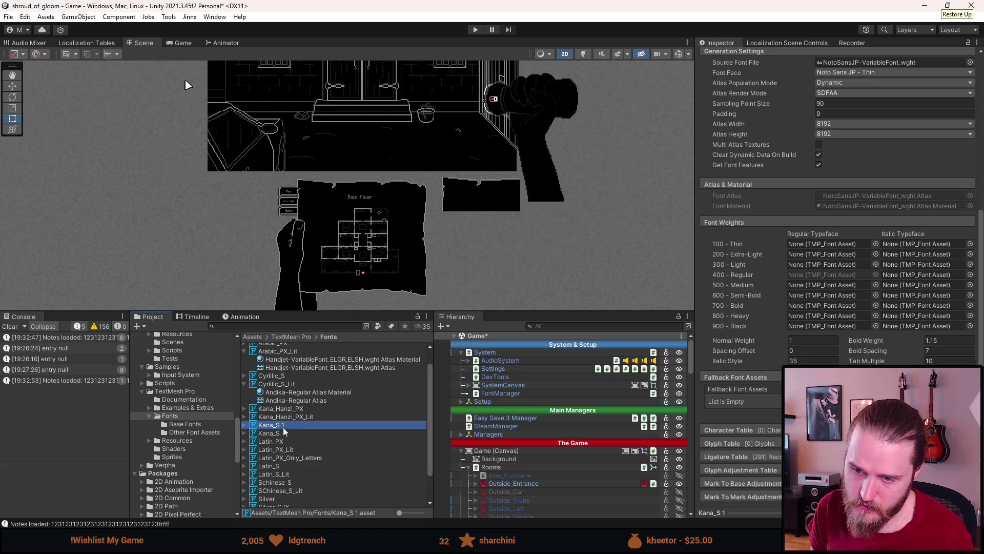
{"action": "right_click", "coordinate": [282, 427]}
{"action": "left_click", "coordinate": [331, 176]}
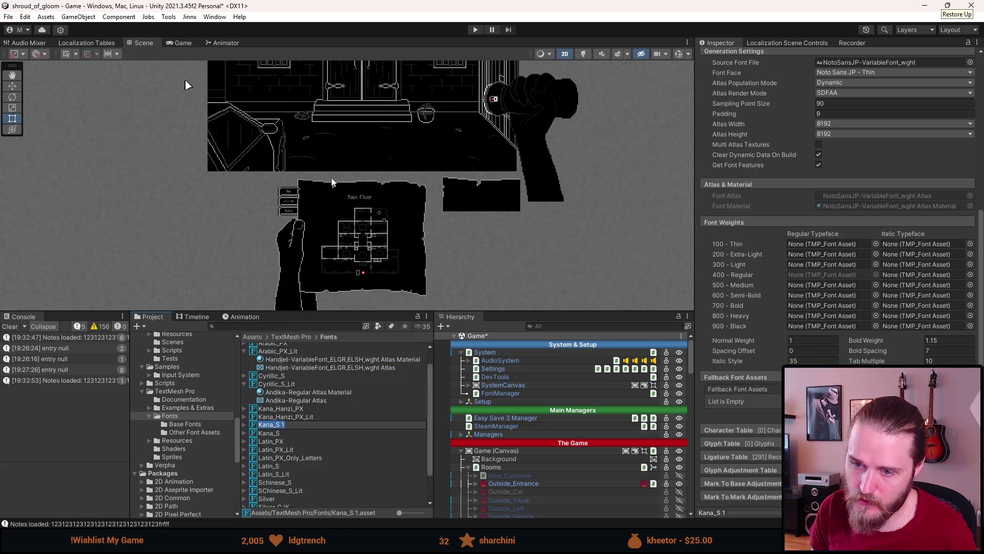
{"action": "type", "text": "_Lit"}
{"action": "key", "text": "Return"}
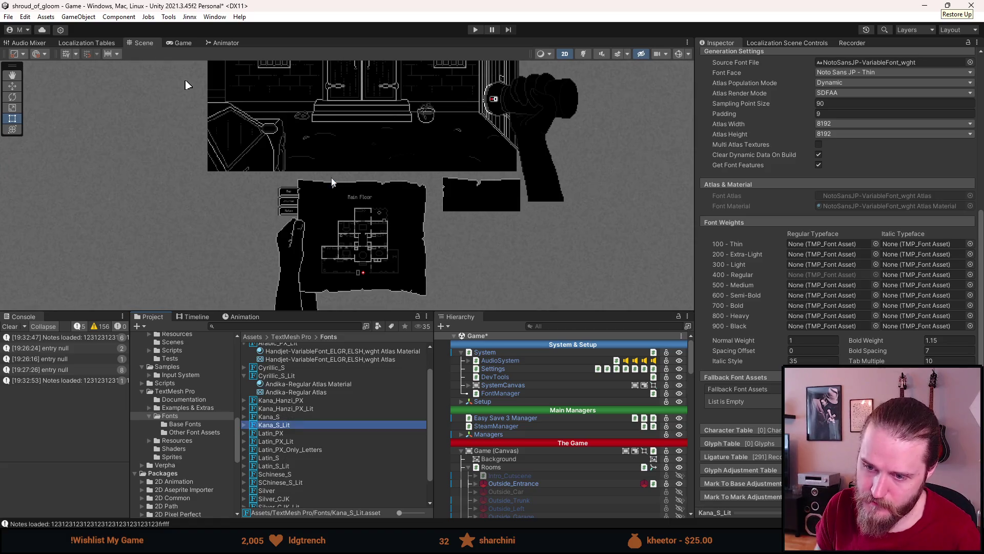
Step: Switch the Kana_S_Lit atlas material to TMP_SDF-URP SpriteLit and paste the copied lit properties
{"action": "left_click", "coordinate": [245, 425]}
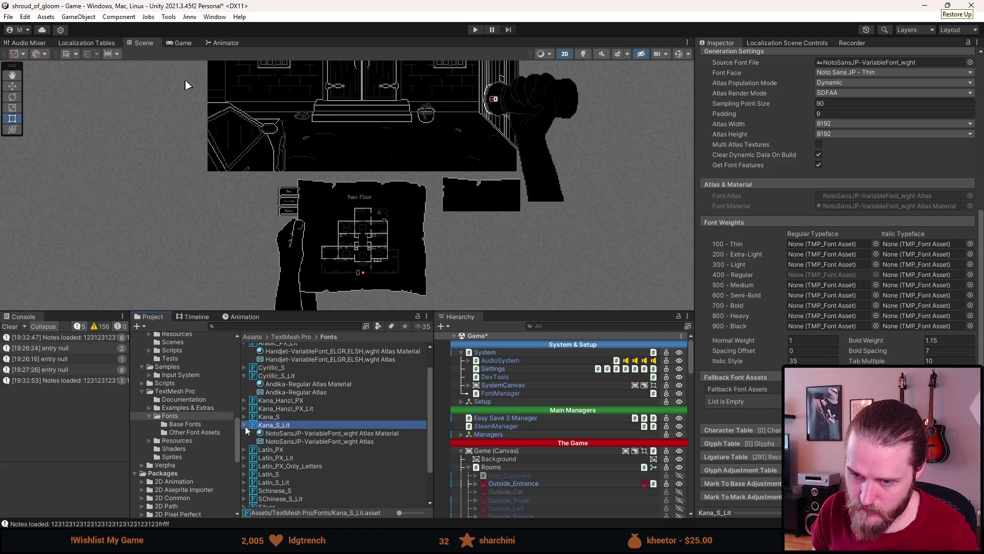
{"action": "left_click", "coordinate": [285, 433]}
{"action": "left_click", "coordinate": [851, 66]}
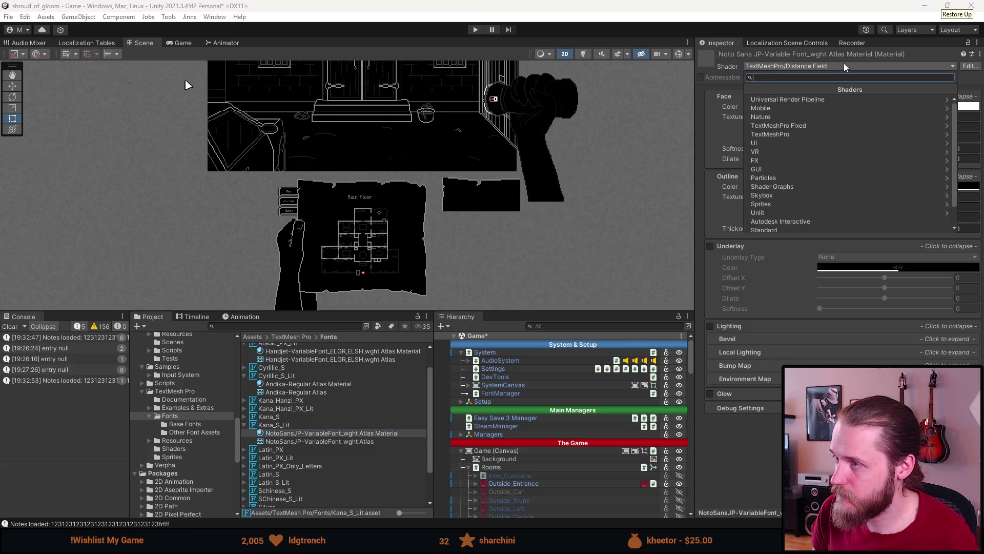
{"action": "left_click", "coordinate": [790, 134]}
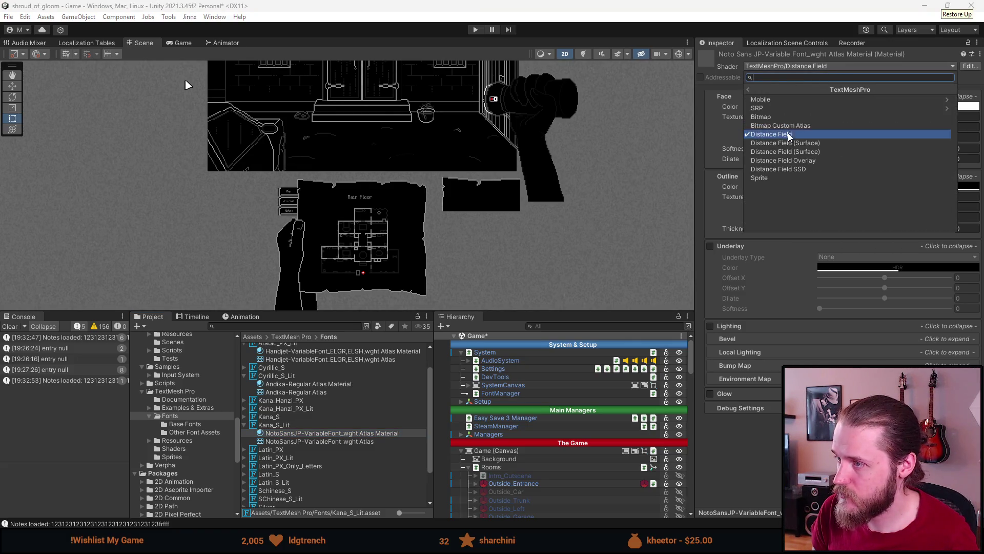
{"action": "left_click", "coordinate": [778, 109]}
{"action": "left_click", "coordinate": [786, 128]}
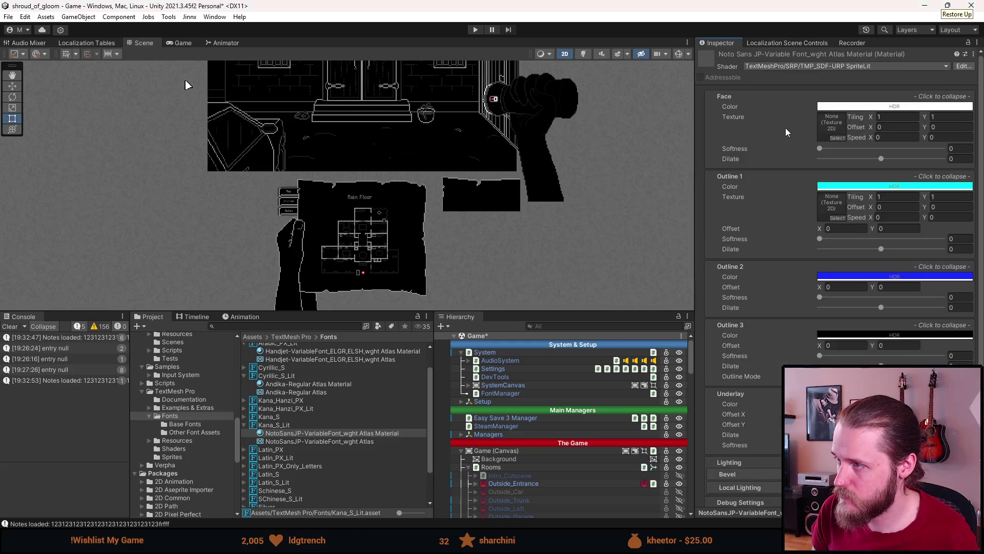
{"action": "left_click", "coordinate": [973, 54]}
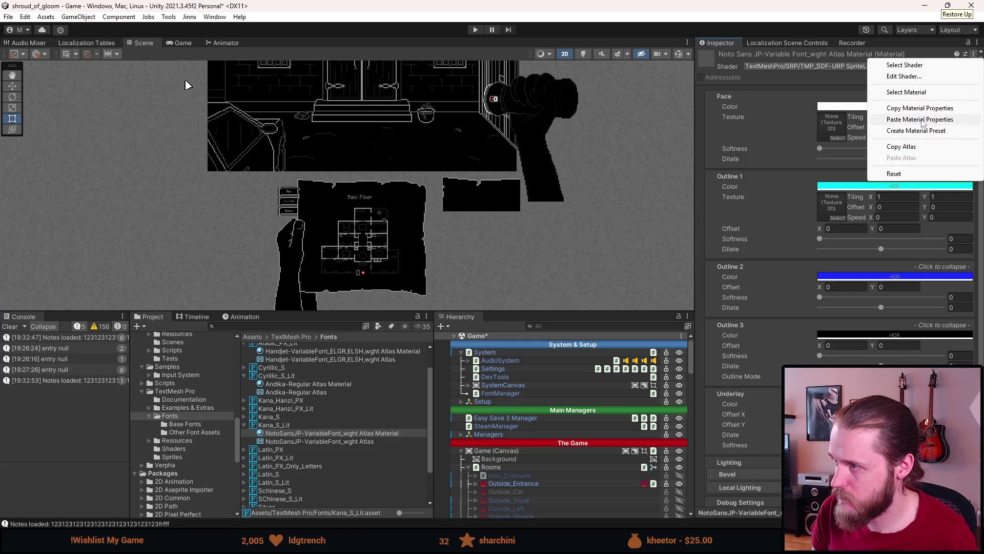
{"action": "left_click", "coordinate": [922, 120]}
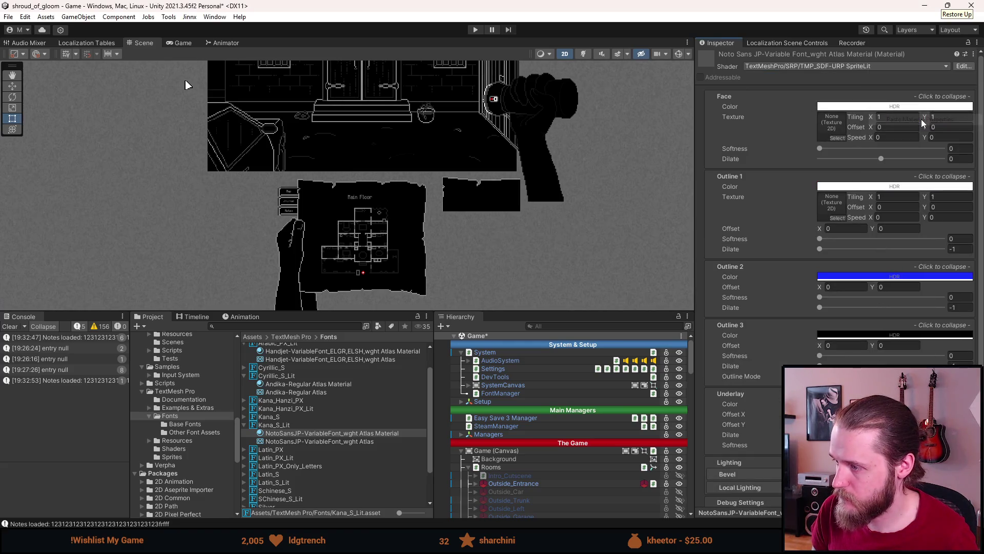
{"action": "left_click", "coordinate": [500, 394]}
{"action": "scroll", "coordinate": [845, 451], "scroll_direction": "down", "scroll_amount": 15}
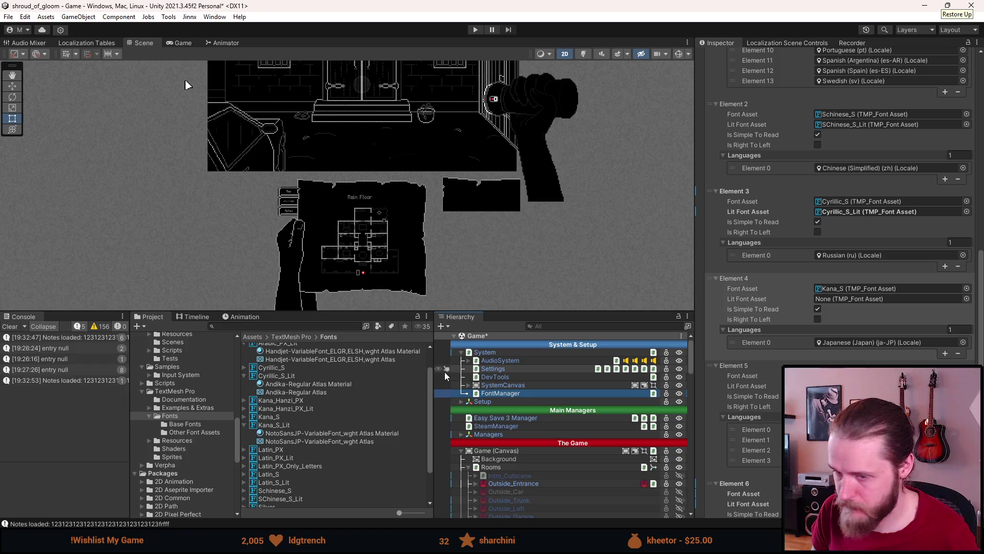
Step: Put Kana_S_Lit in Element 4's Lit Font Asset slot and locate Element 6's segoeui SDF Arabic asset
{"action": "left_click", "coordinate": [286, 425]}
{"action": "mouse_move", "coordinate": [286, 425]}
{"action": "left_mouse_down"}
{"action": "mouse_move", "coordinate": [818, 349]}
{"action": "mouse_move", "coordinate": [837, 301]}
{"action": "left_mouse_up"}
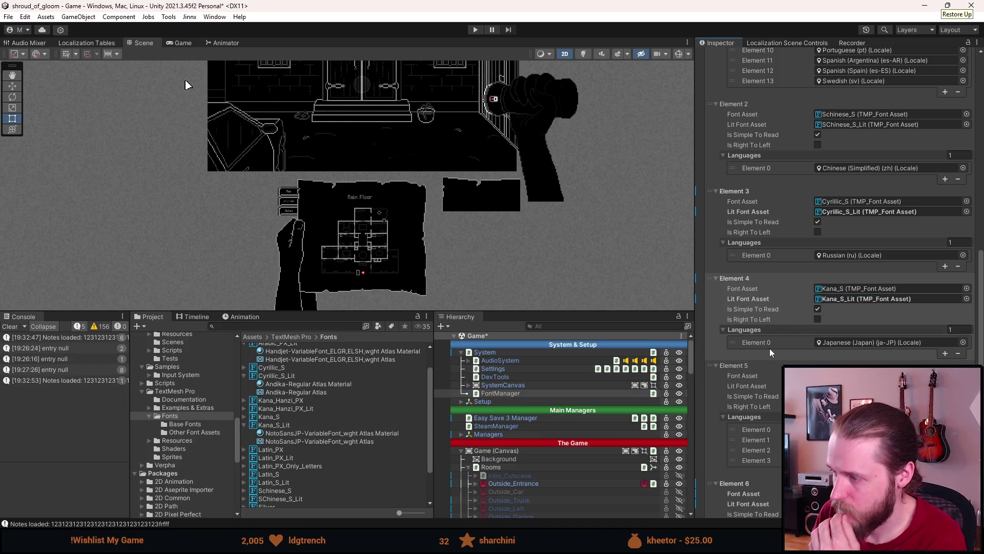
{"action": "scroll", "coordinate": [770, 349], "scroll_direction": "down", "scroll_amount": 1}
{"action": "scroll", "coordinate": [769, 349], "scroll_direction": "down", "scroll_amount": 1}
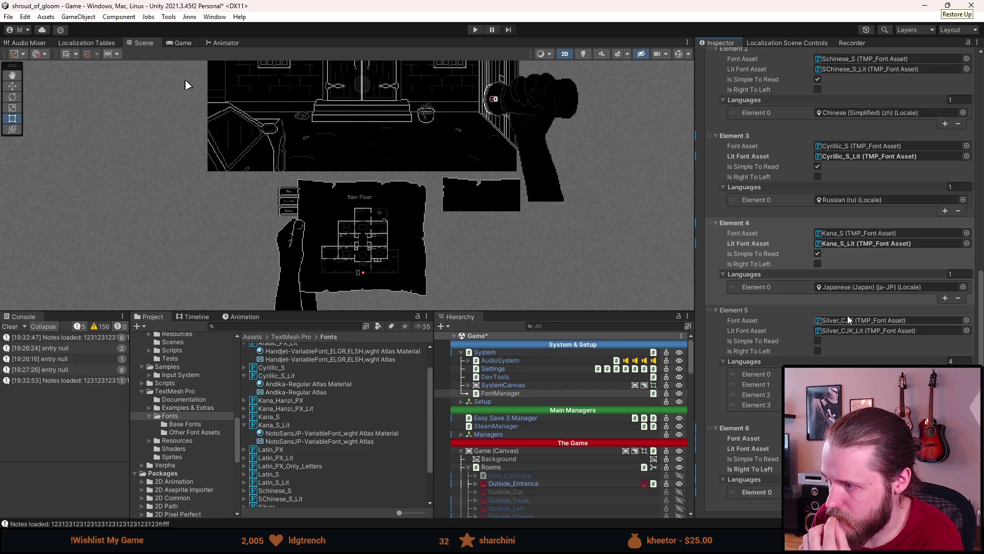
{"action": "scroll", "coordinate": [846, 329], "scroll_direction": "down", "scroll_amount": 1}
{"action": "scroll", "coordinate": [847, 325], "scroll_direction": "down", "scroll_amount": 1}
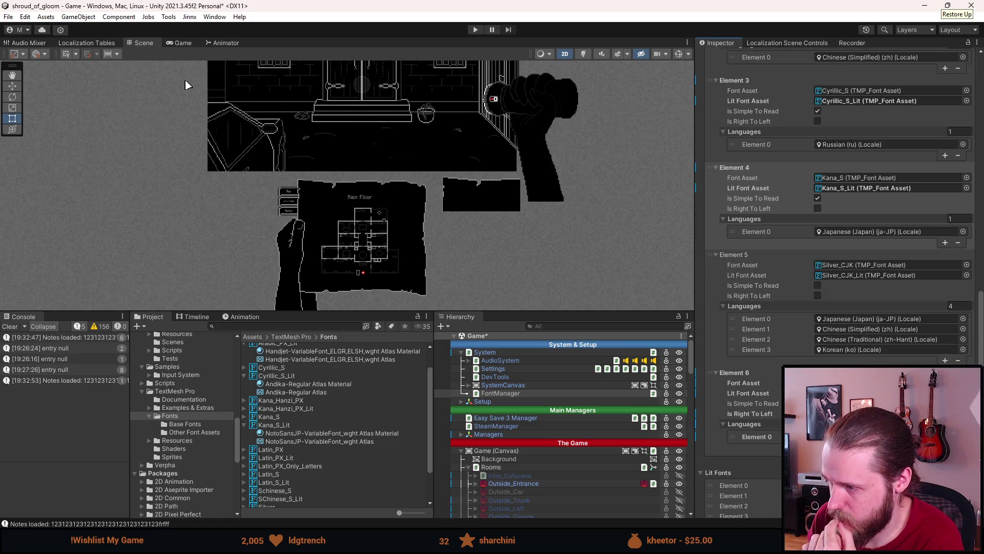
{"action": "left_click", "coordinate": [871, 383]}
Step: Move the segoeui SDF Arabic font asset into the TextMesh Pro/Fonts folder
{"action": "left_click", "coordinate": [294, 364]}
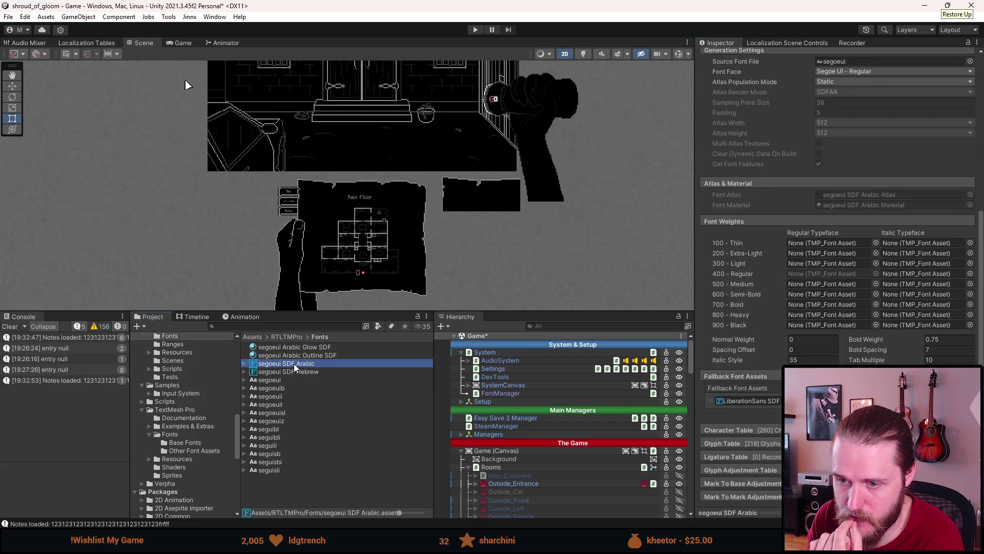
{"action": "right_click", "coordinate": [293, 364]}
{"action": "key", "text": "Escape"}
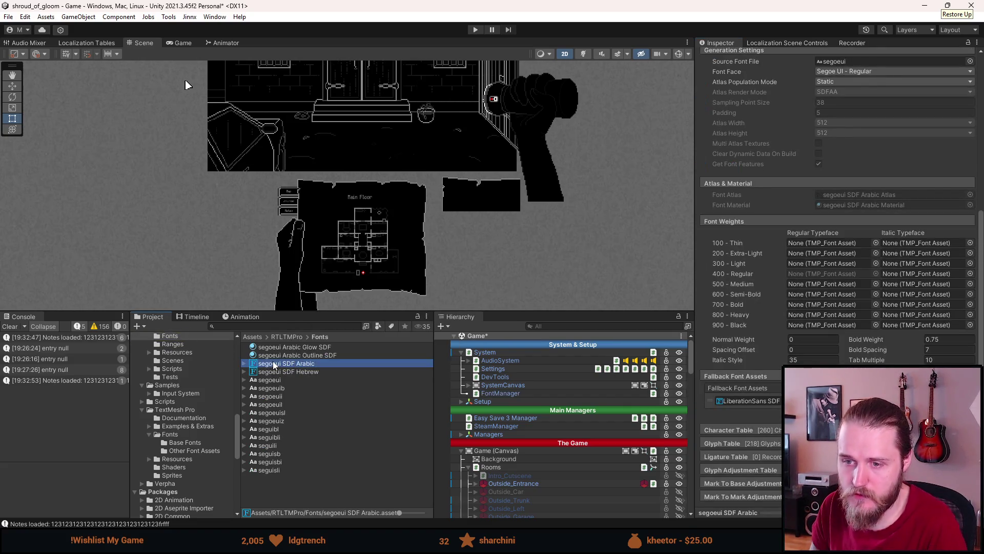
{"action": "left_click", "coordinate": [278, 356]}
{"action": "left_click", "coordinate": [279, 362]}
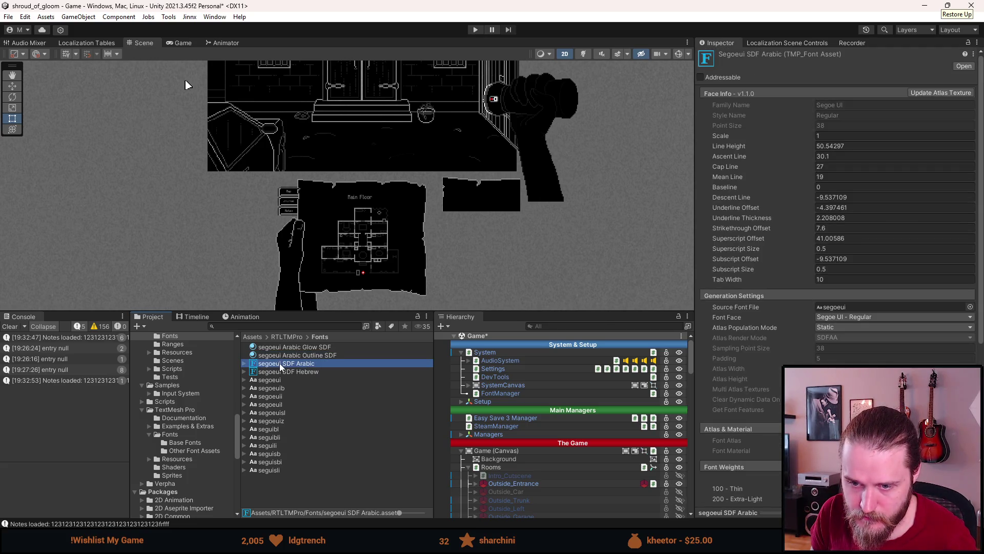
{"action": "left_click", "coordinate": [174, 436]}
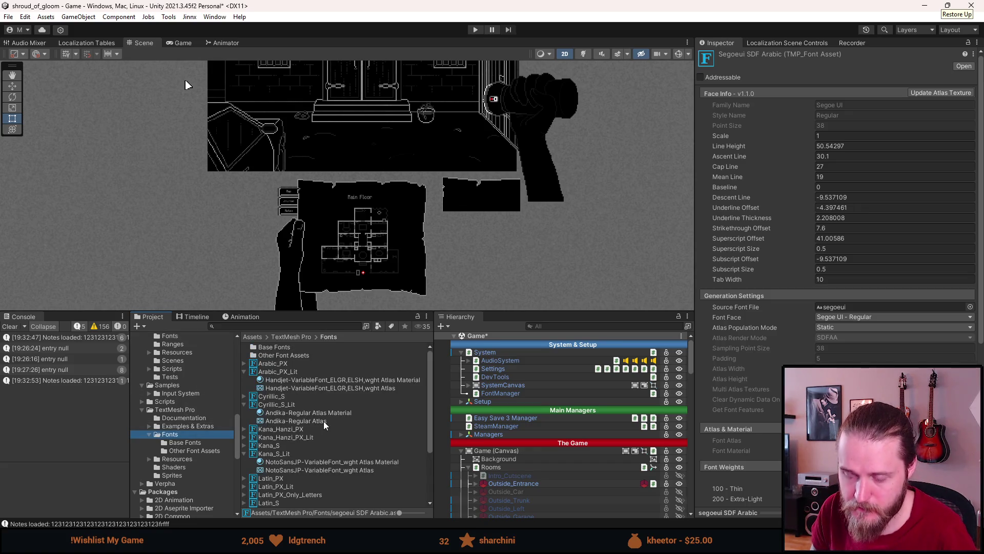
Step: Return to FontManager's font list and scroll down to the Arabic Element 6 entry
{"action": "scroll", "coordinate": [322, 422], "scroll_direction": "down", "scroll_amount": 3}
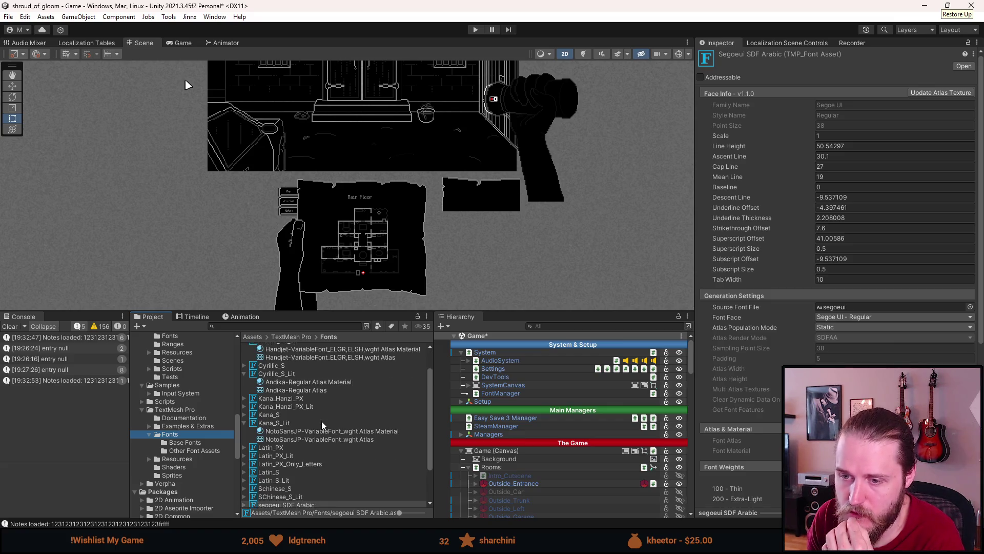
{"action": "scroll", "coordinate": [324, 421], "scroll_direction": "down", "scroll_amount": 5}
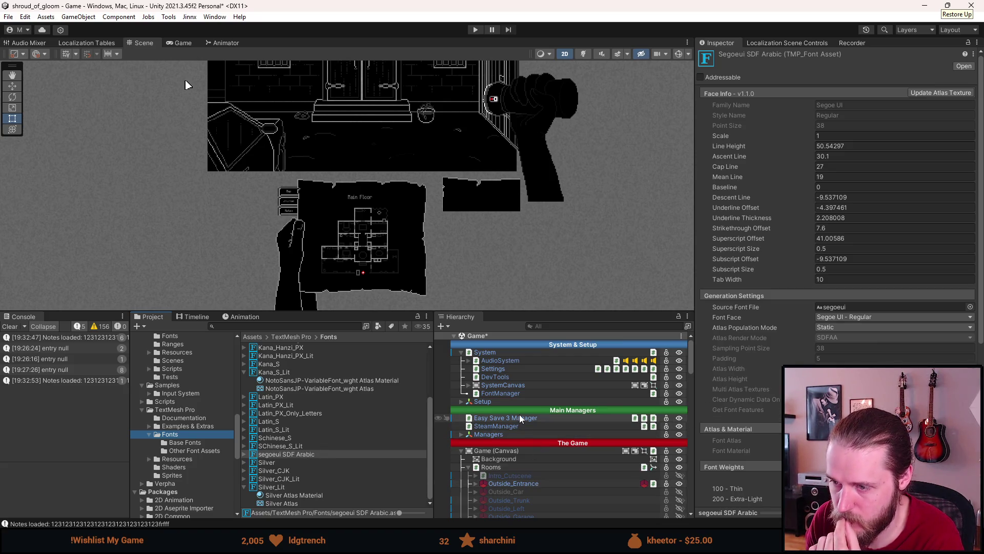
{"action": "left_click", "coordinate": [512, 371]}
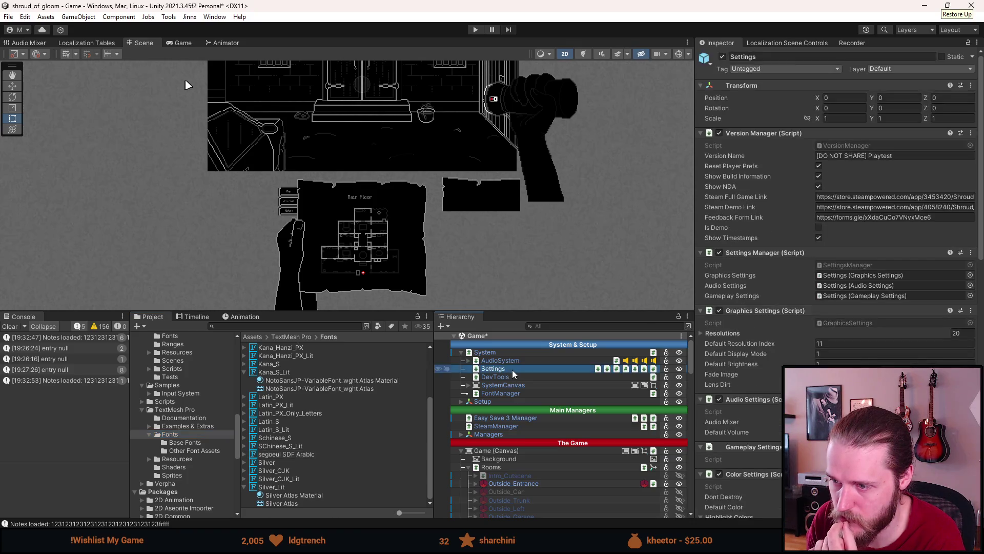
{"action": "left_click", "coordinate": [497, 394]}
{"action": "scroll", "coordinate": [751, 366], "scroll_direction": "down", "scroll_amount": 5}
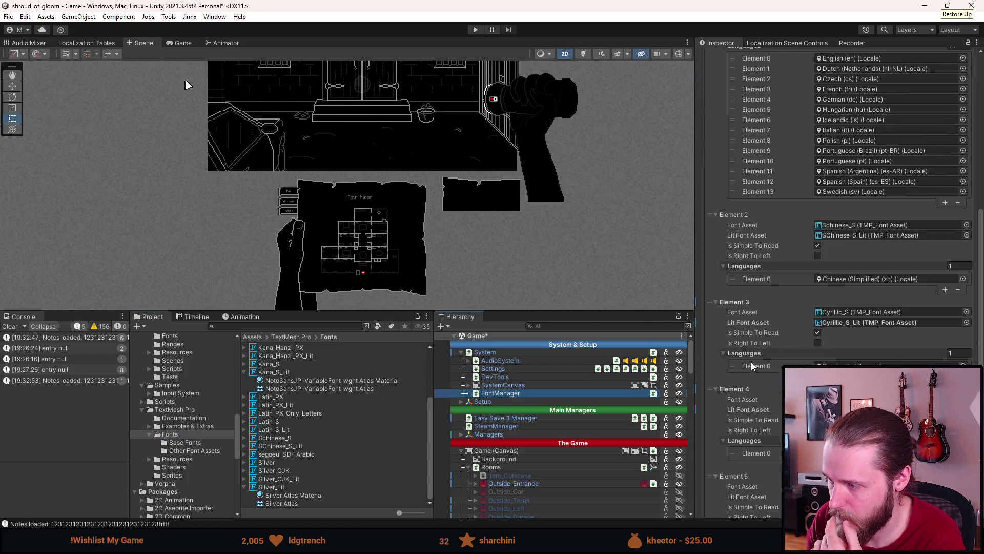
{"action": "scroll", "coordinate": [751, 366], "scroll_direction": "down", "scroll_amount": 7}
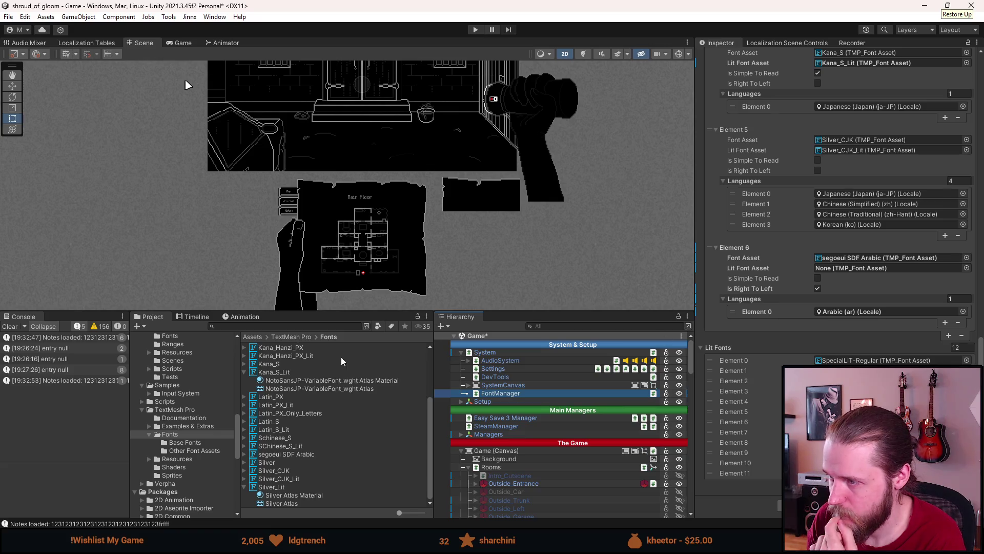
Step: Duplicate segoeui SDF Arabic and rename the copy segoeui SDF Arabic_Lit
{"action": "left_click", "coordinate": [288, 454]}
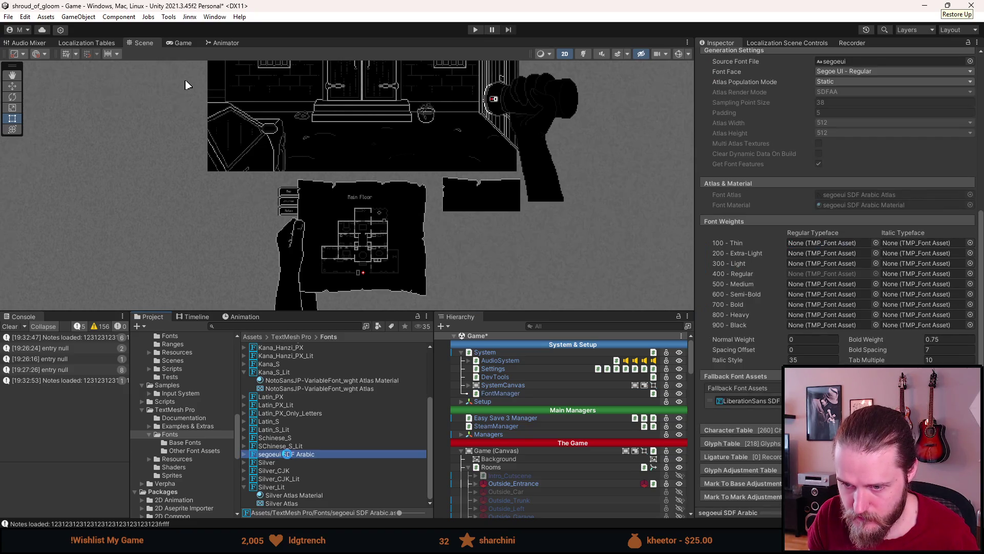
{"action": "key", "text": "ctrl+d"}
{"action": "right_click", "coordinate": [292, 447]}
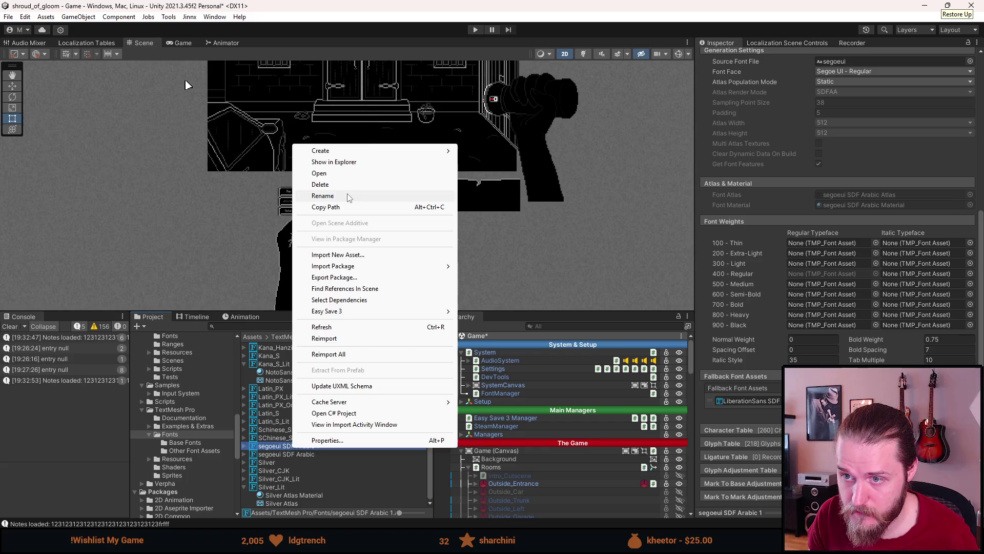
{"action": "left_click", "coordinate": [329, 195]}
{"action": "key", "text": "End"}
{"action": "key", "text": "BackSpace"}
{"action": "key", "text": "BackSpace"}
{"action": "type", "text": "_Lit"}
{"action": "key", "text": "Return"}
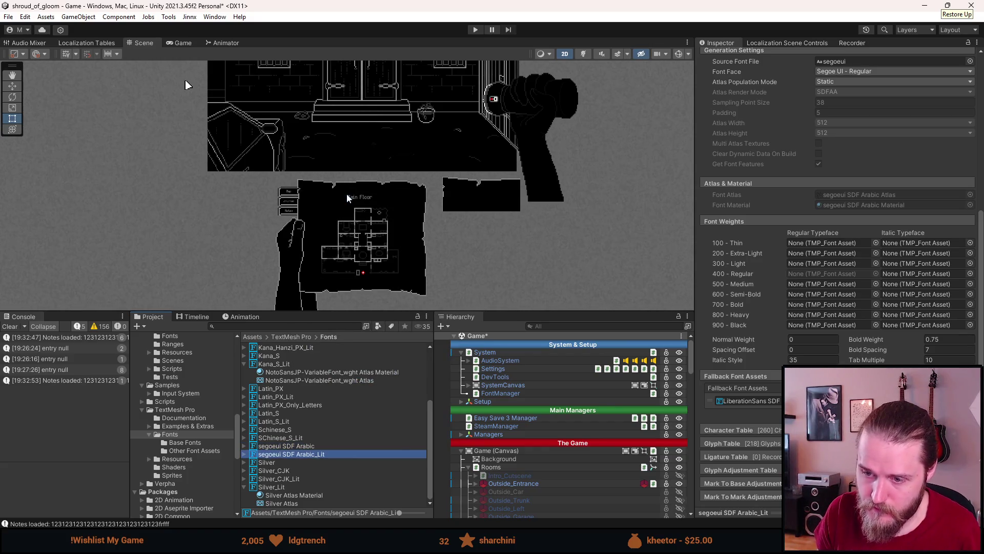
Step: Set the Arabic_Lit material's shader to TextMeshPro > SRP > TMP_SDF-URP SpriteLit and paste the copied properties
{"action": "scroll", "coordinate": [921, 347], "scroll_direction": "up", "scroll_amount": 5}
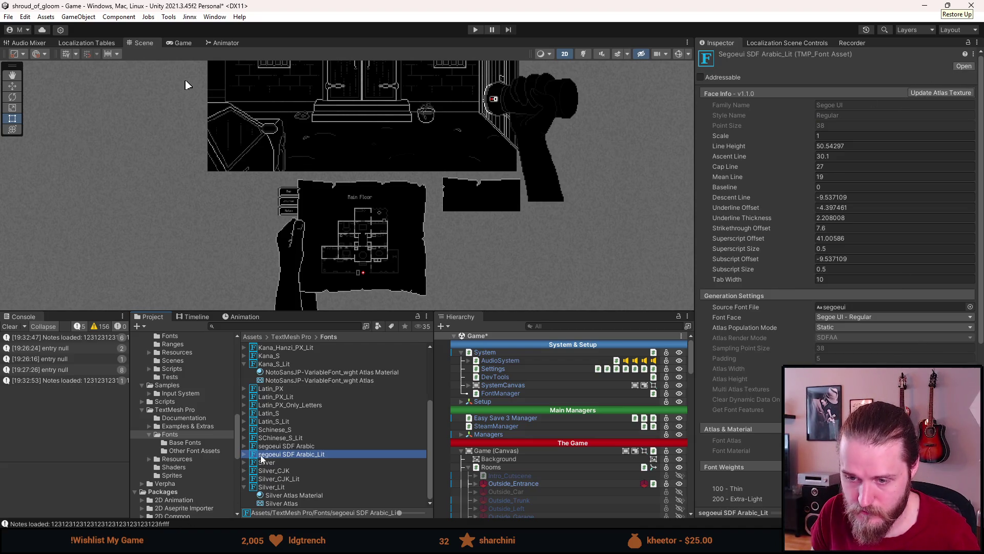
{"action": "left_click", "coordinate": [245, 454]}
{"action": "left_click", "coordinate": [285, 462]}
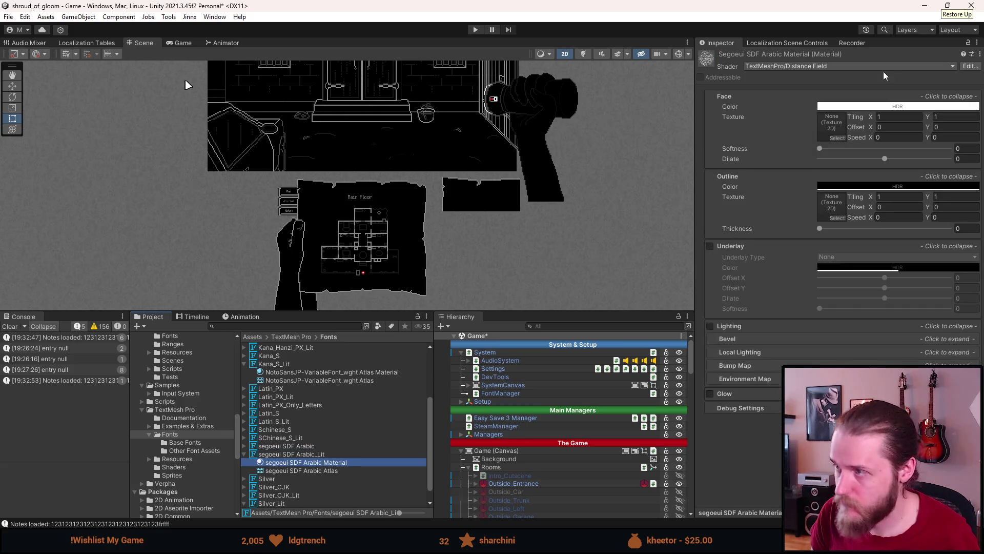
{"action": "left_click", "coordinate": [924, 65]}
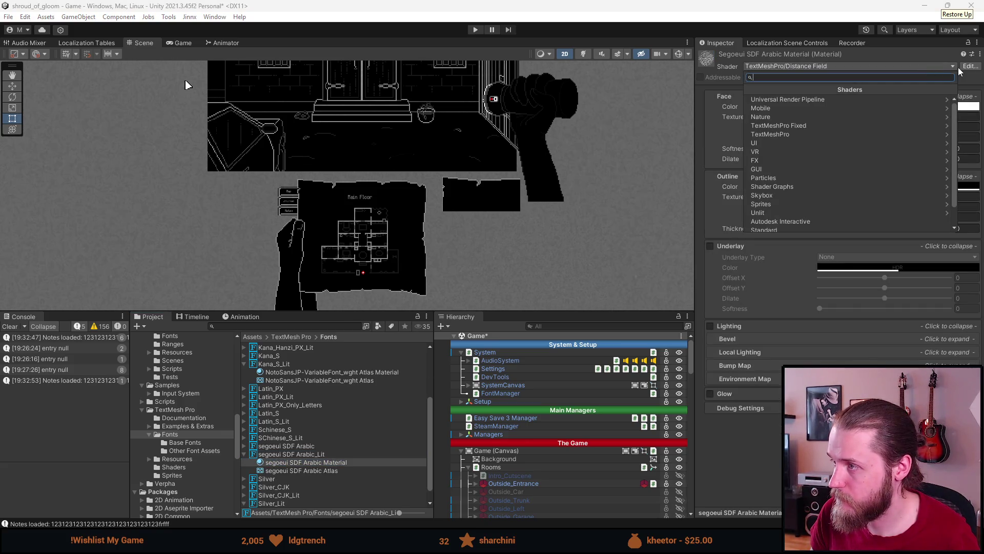
{"action": "left_click", "coordinate": [806, 131]}
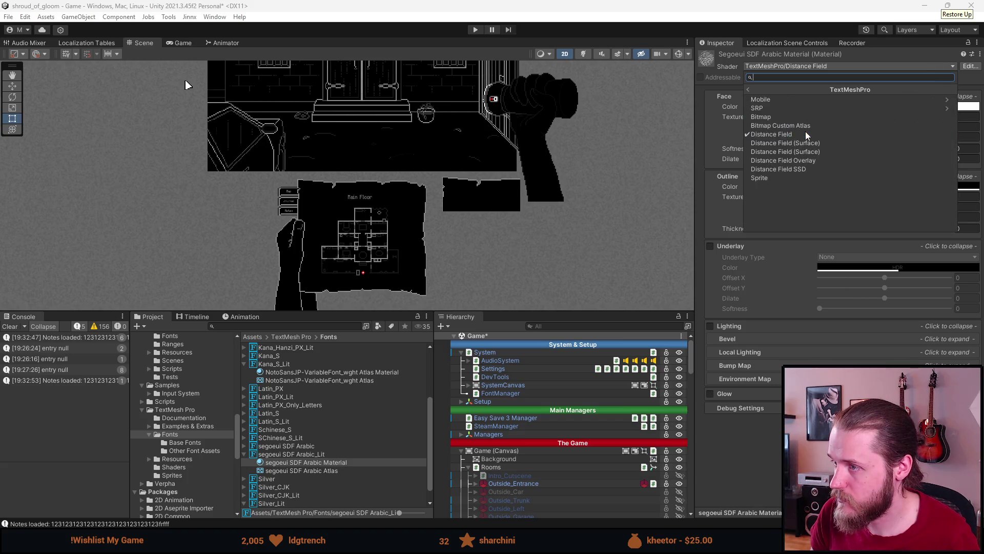
{"action": "left_click", "coordinate": [798, 109]}
{"action": "left_click", "coordinate": [797, 128]}
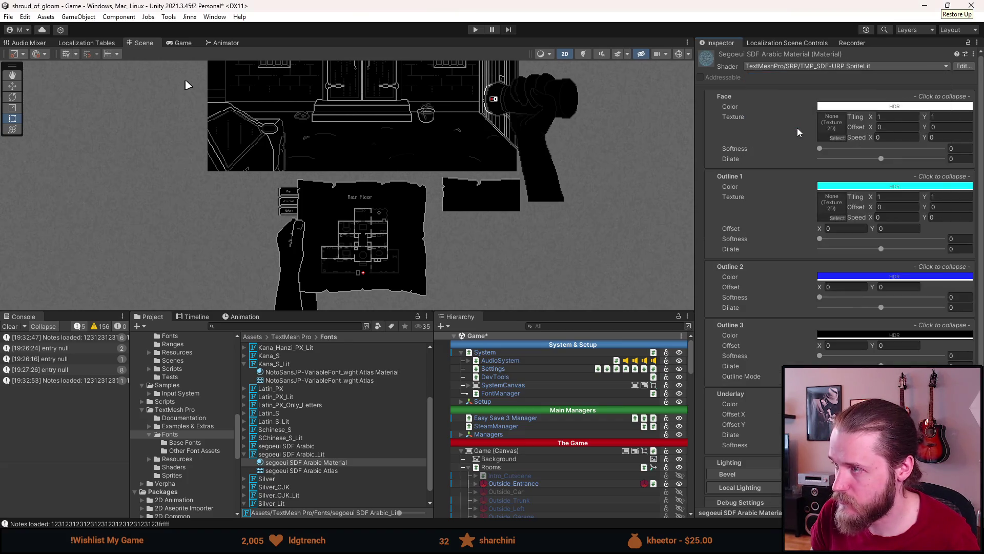
{"action": "left_click", "coordinate": [973, 54]}
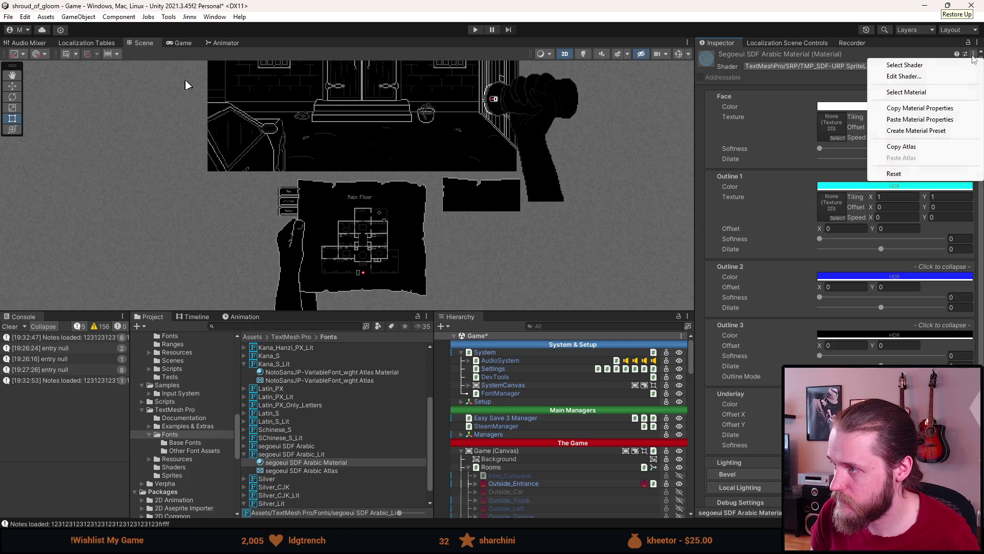
{"action": "left_click", "coordinate": [932, 120]}
Step: Set segoeui SDF Arabic_Lit as Element 6's lit font, then add Element 7 with Is Simple To Read ticked
{"action": "left_click", "coordinate": [495, 393]}
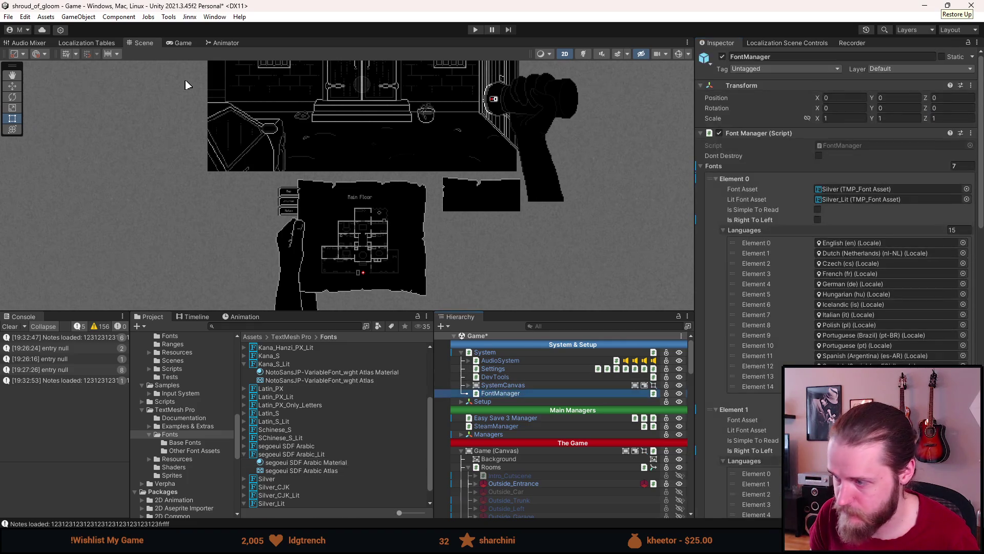
{"action": "scroll", "coordinate": [841, 256], "scroll_direction": "down", "scroll_amount": 15}
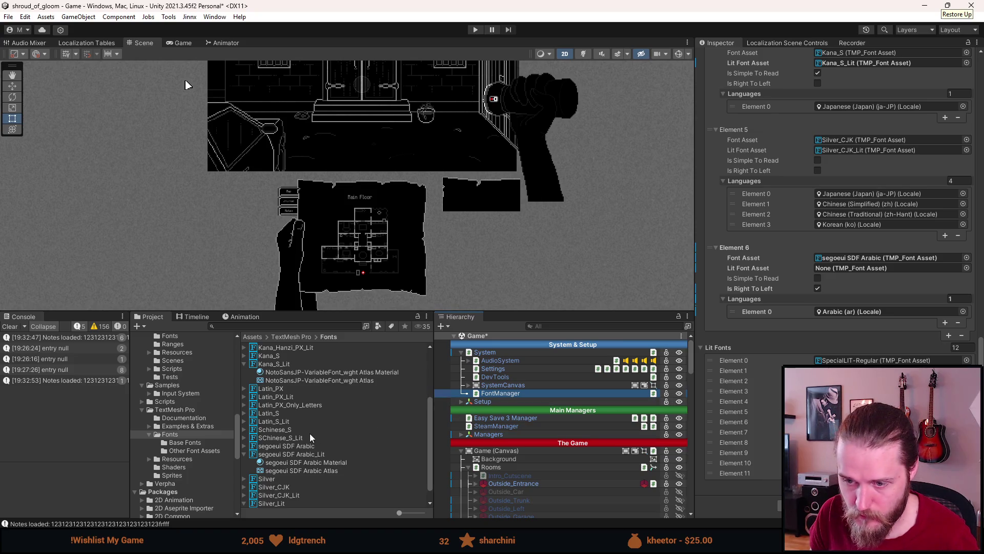
{"action": "left_click_drag", "start_coordinate": [294, 454], "coordinate": [841, 271]}
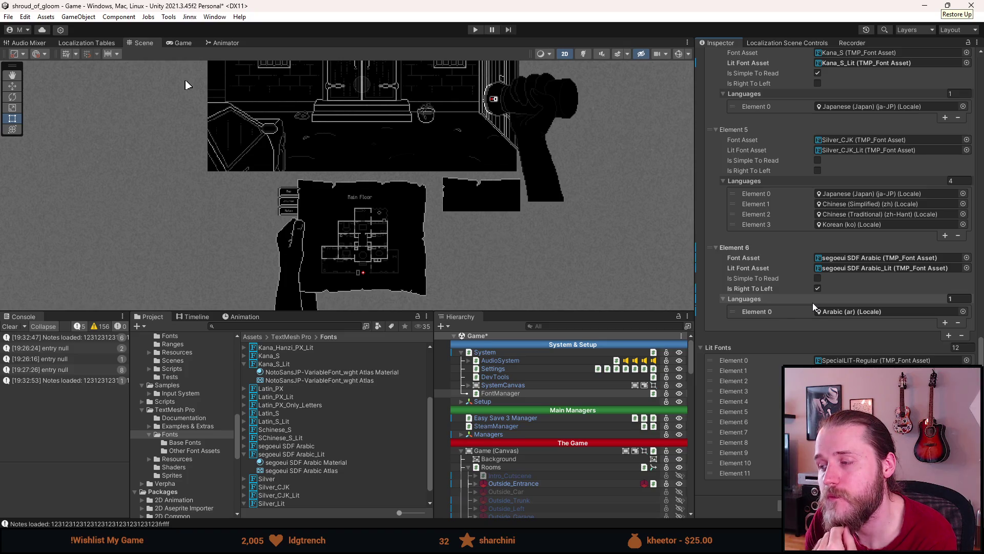
{"action": "left_click", "coordinate": [949, 337]}
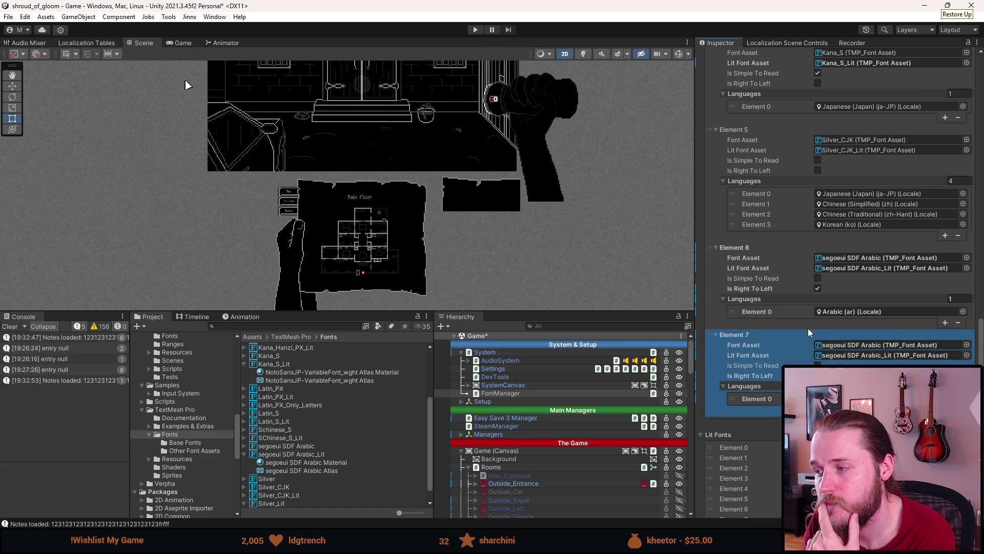
{"action": "left_click", "coordinate": [818, 365]}
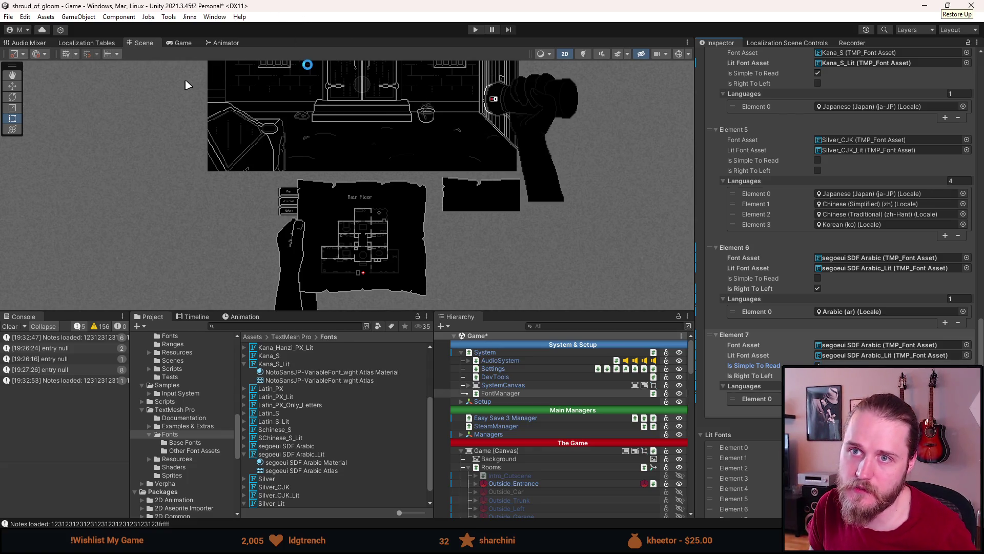
Step: Run the game in an enlarged Game view and open Настройки from the pause menu
{"action": "left_click", "coordinate": [472, 31]}
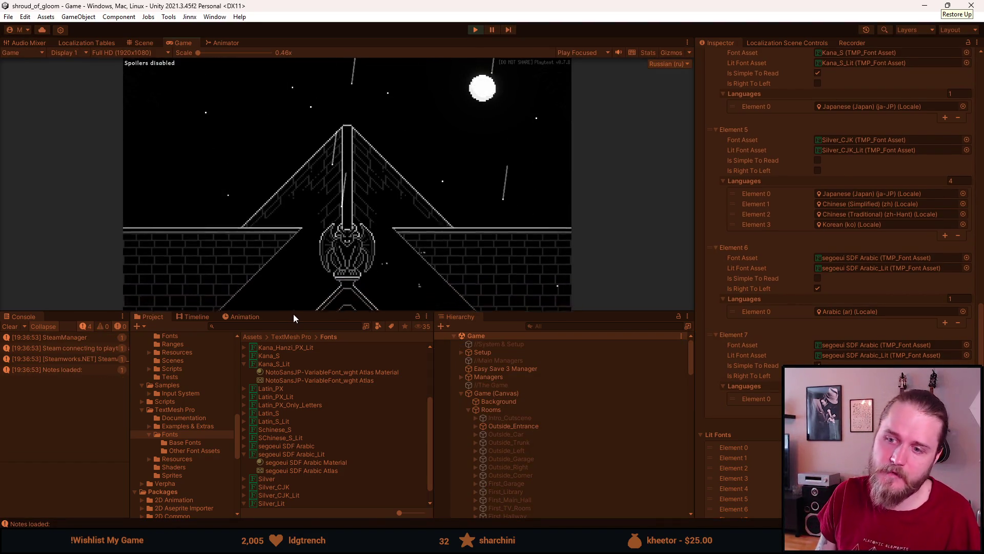
{"action": "left_click_drag", "start_coordinate": [295, 313], "coordinate": [279, 415]}
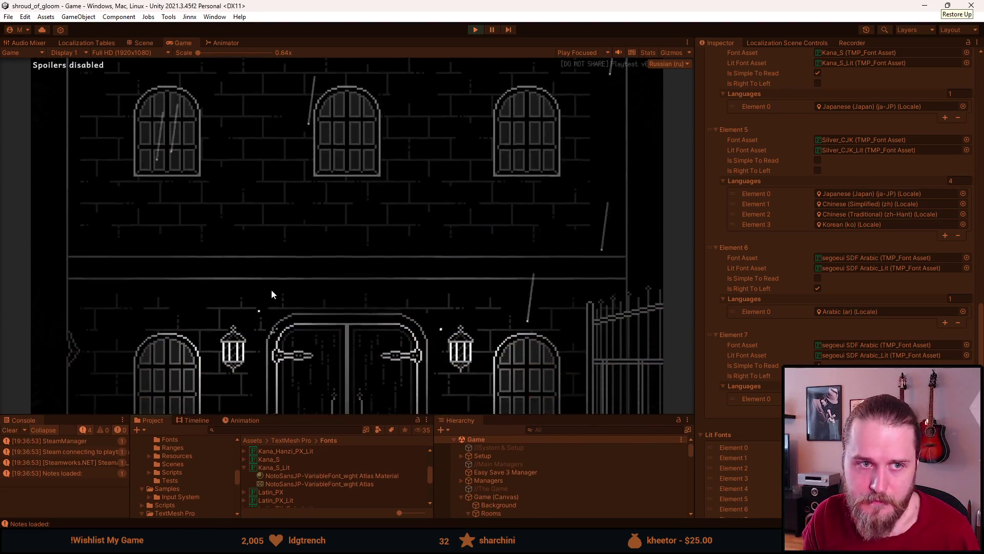
{"action": "key", "text": "Escape"}
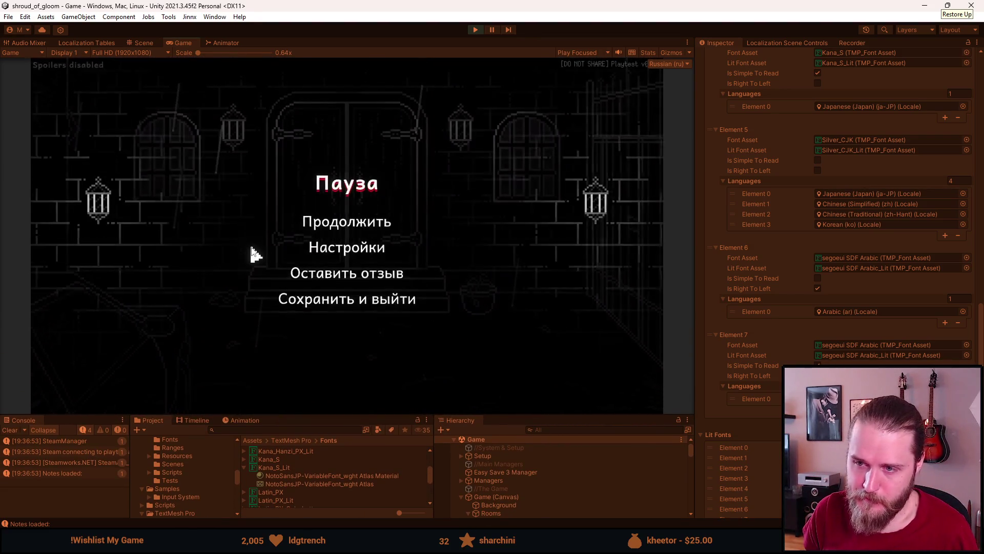
{"action": "key", "text": "Escape"}
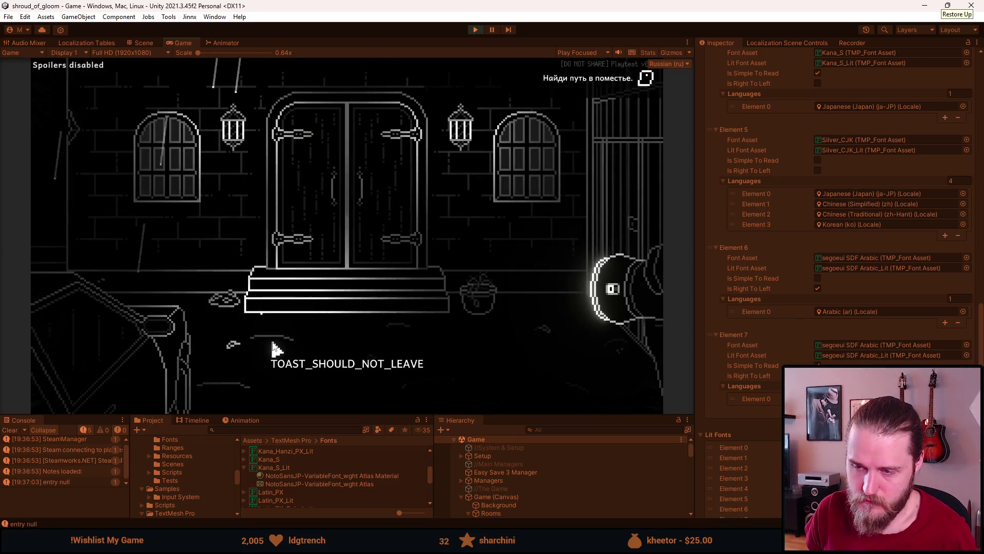
{"action": "key", "text": "grave"}
{"action": "key", "text": "grave"}
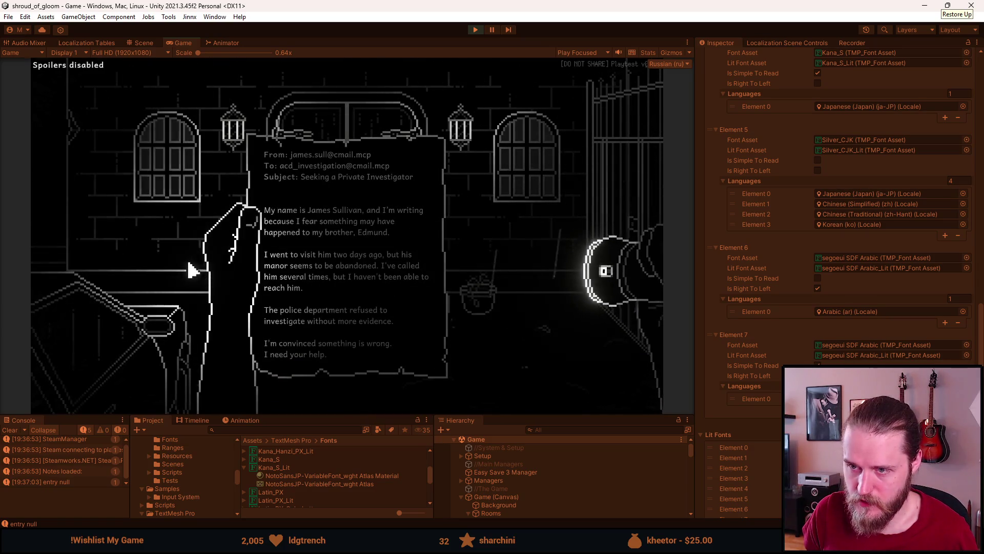
{"action": "left_click", "coordinate": [174, 254]}
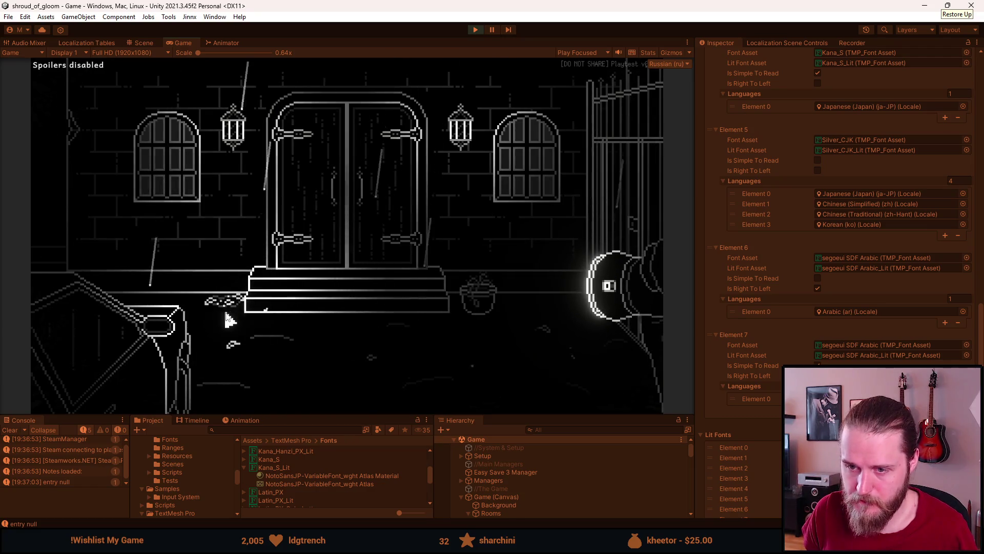
{"action": "key", "text": "Escape"}
{"action": "left_click", "coordinate": [352, 255]}
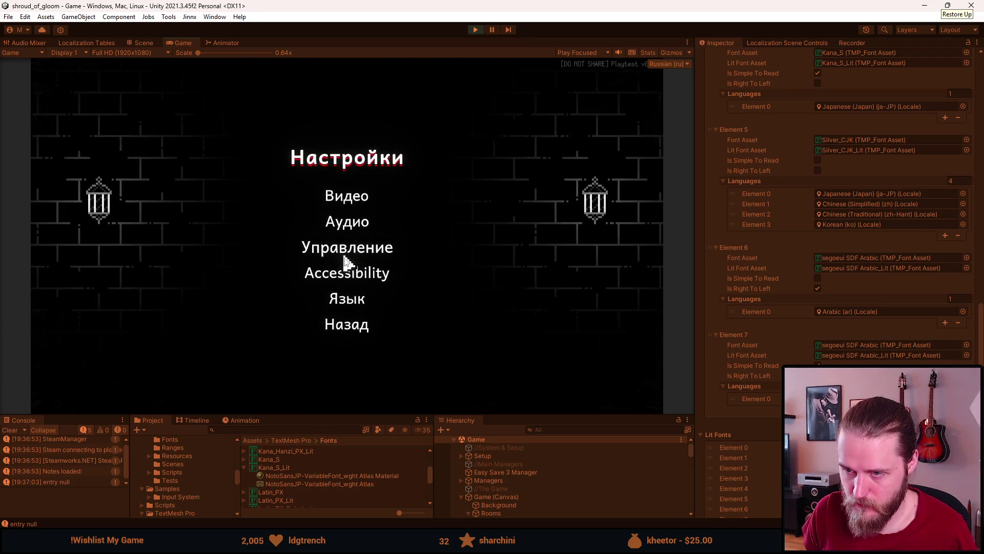
Step: Set the game language to العربية (Arabic), return to gameplay, and open the memo note
{"action": "left_click", "coordinate": [355, 303]}
{"action": "left_click", "coordinate": [385, 328]}
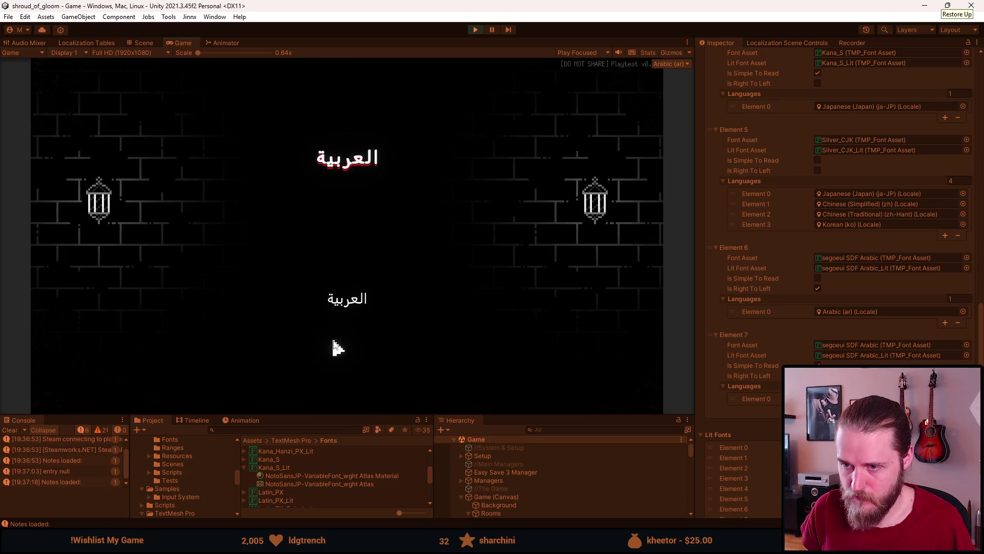
{"action": "key", "text": "Escape"}
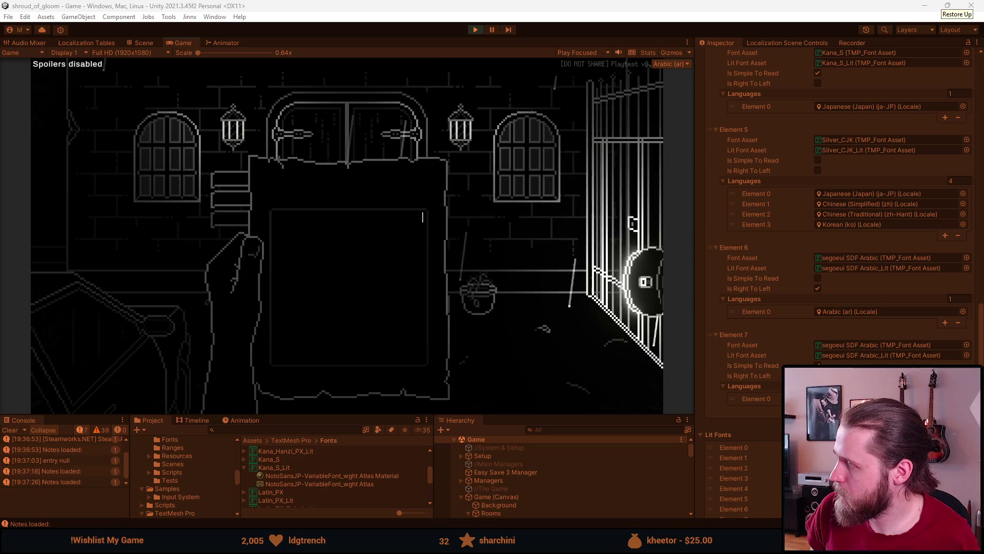
{"action": "left_click", "coordinate": [378, 233]}
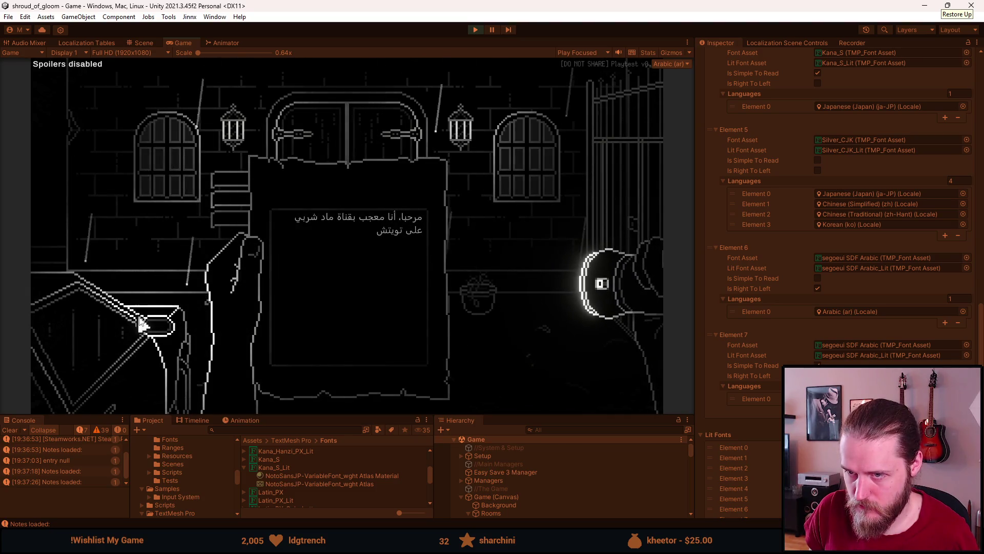
Step: Type 'ASDASD' on the memo and confirm it is still there after reopening
{"action": "type", "text": "ASDASD"}
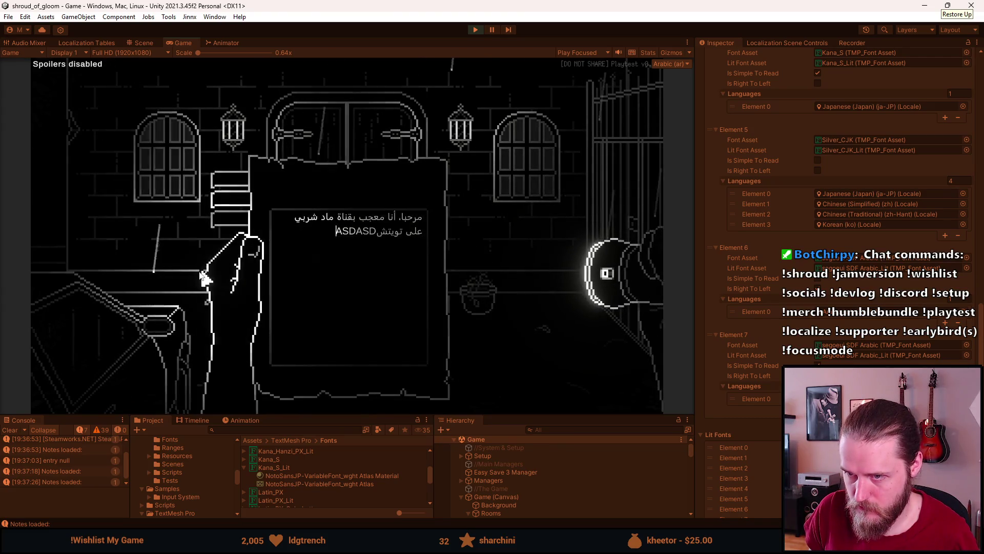
{"action": "key", "text": "Escape"}
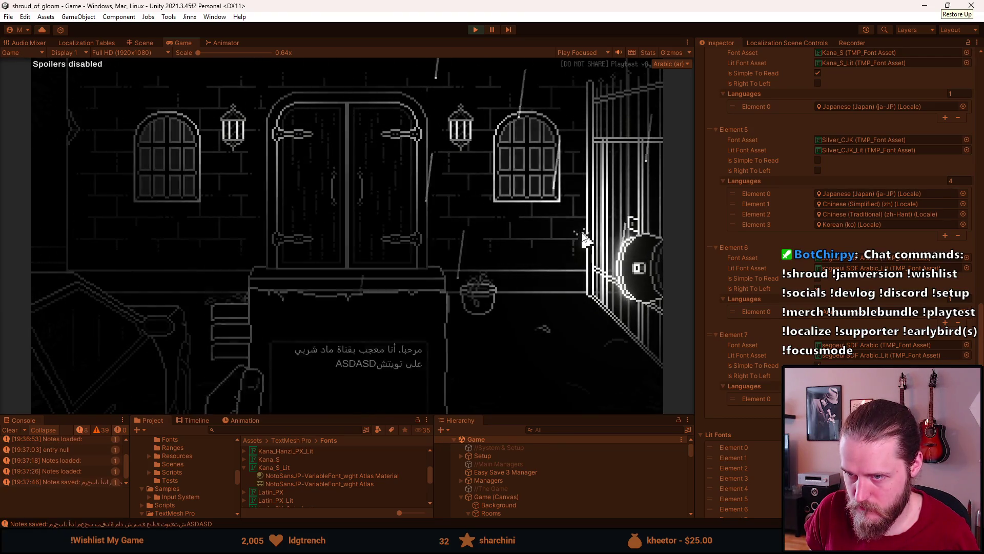
{"action": "key", "text": "n"}
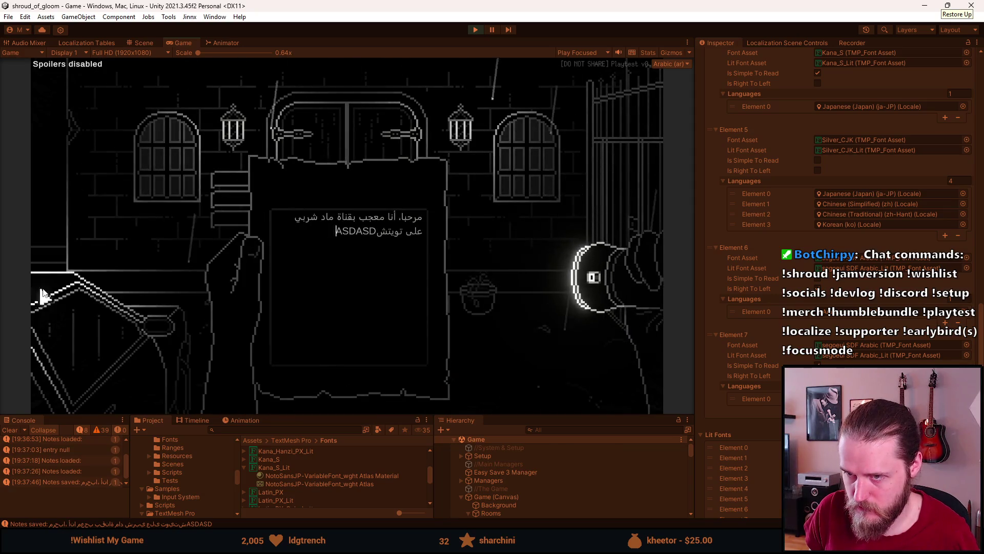
{"action": "key", "text": "Escape"}
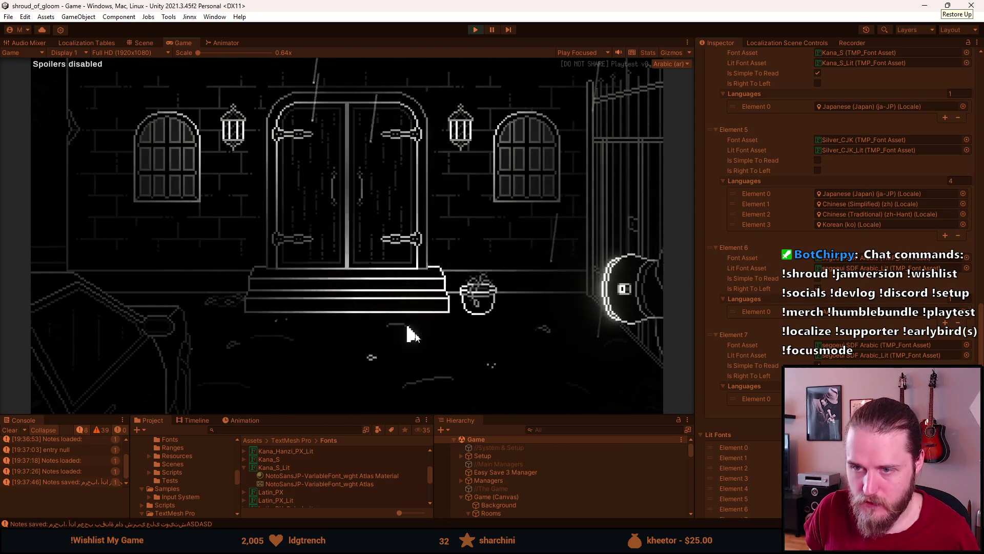
{"action": "key", "text": "n"}
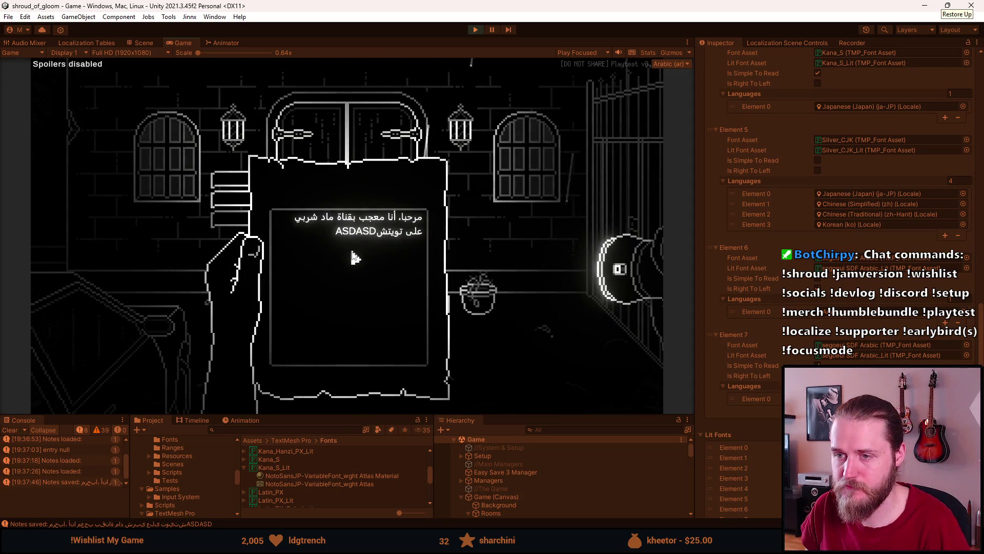
Step: Clear all memo text and close the note so it saves empty
{"action": "key", "text": "ctrl+a"}
{"action": "key", "text": "BackSpace"}
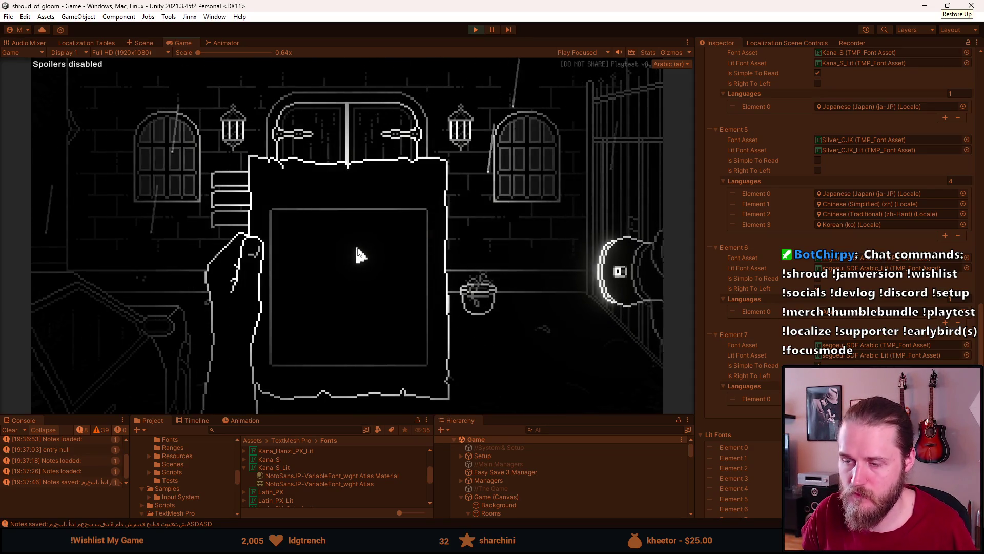
{"action": "key", "text": "Escape"}
{"action": "key", "text": "n"}
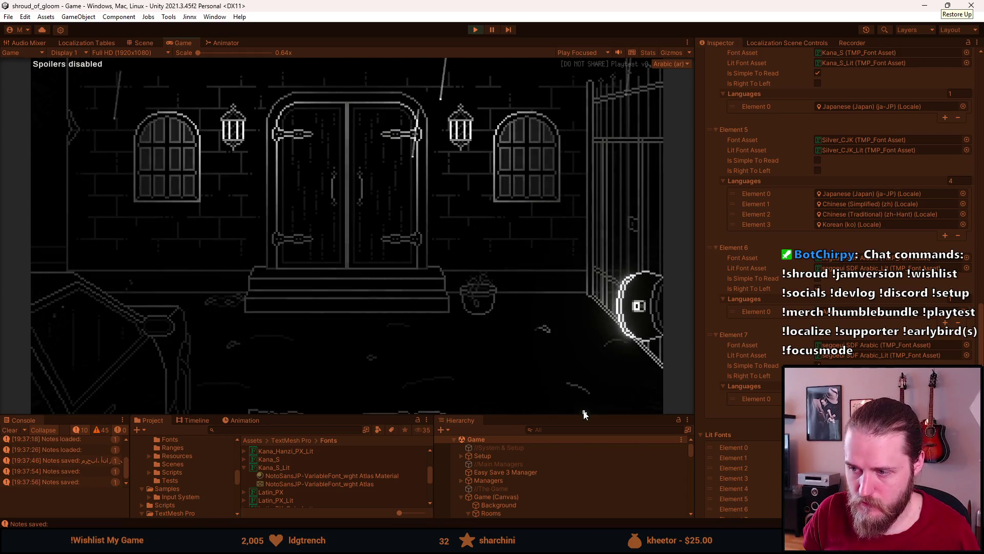
{"action": "key", "text": "n"}
{"action": "key", "text": "Escape"}
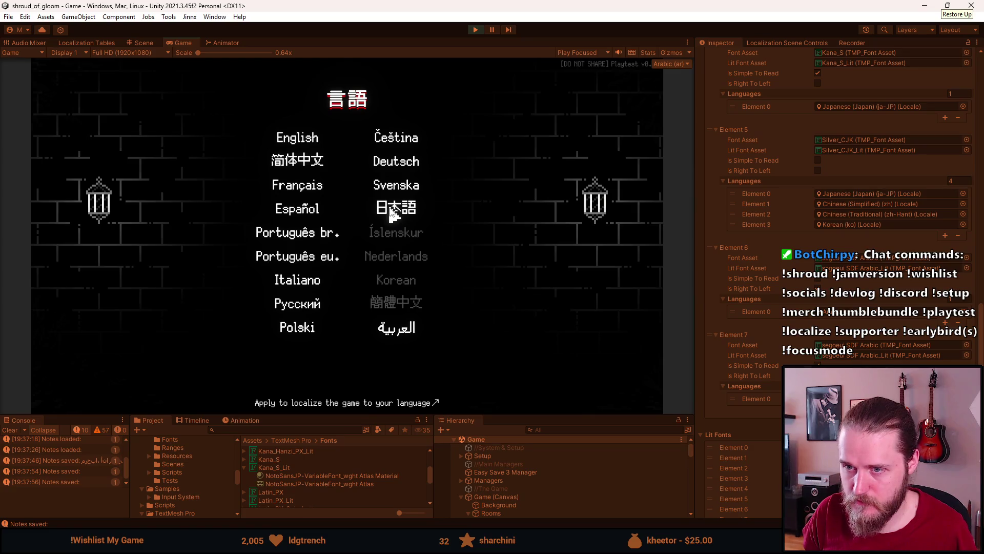
Step: Switch the running game's language to Japanese (日本語)
{"action": "left_click", "coordinate": [288, 306]}
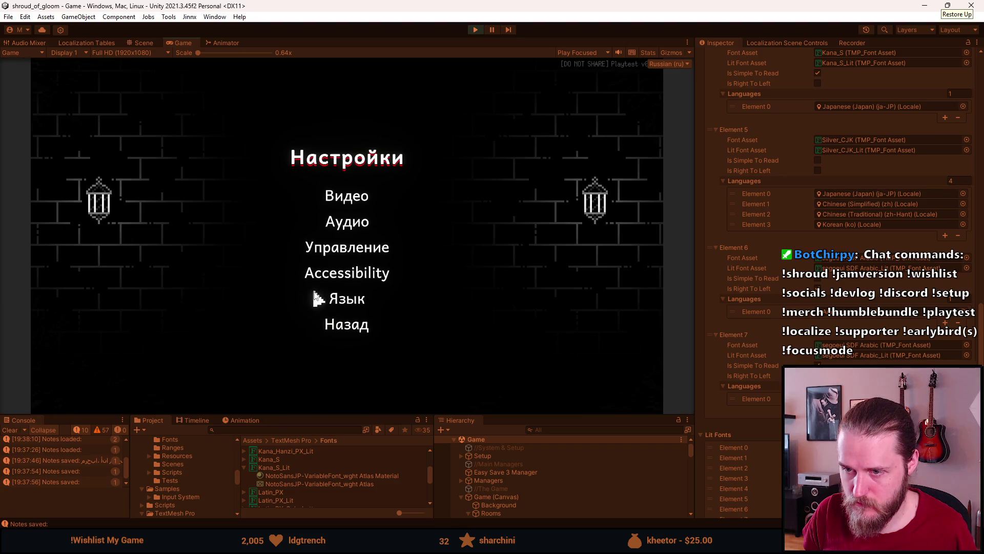
{"action": "left_click", "coordinate": [314, 292]}
{"action": "left_click", "coordinate": [409, 214]}
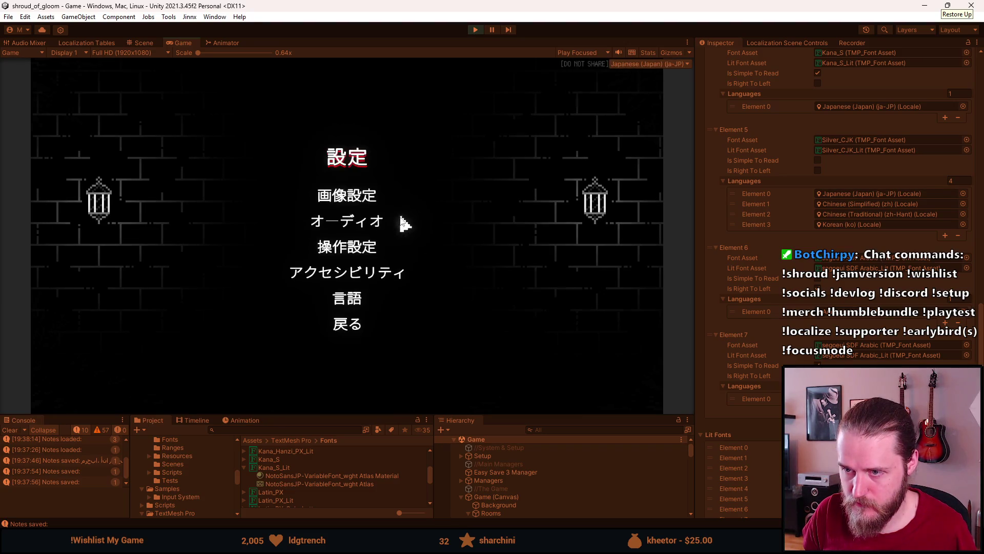
Step: Check the Japanese controls screen, then turn on シンプルフォント in Accessibility
{"action": "left_click", "coordinate": [349, 250]}
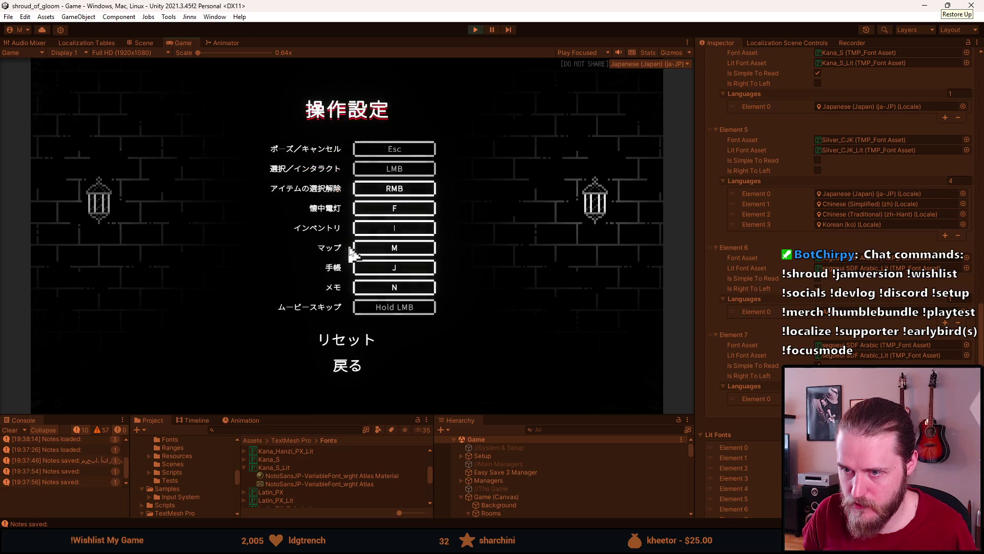
{"action": "left_click", "coordinate": [354, 372]}
{"action": "left_click", "coordinate": [344, 272]}
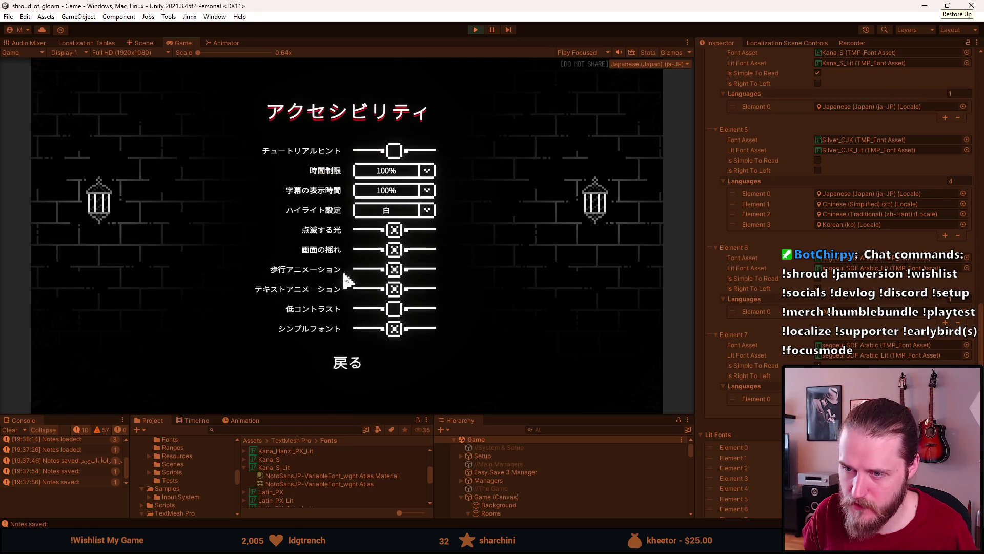
{"action": "left_click", "coordinate": [394, 329]}
{"action": "left_click", "coordinate": [394, 330]}
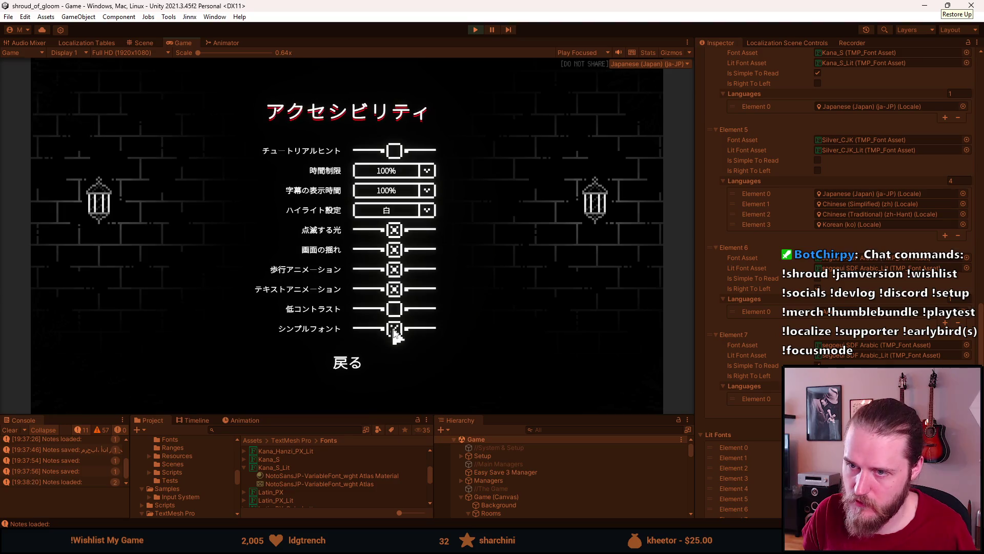
{"action": "left_click", "coordinate": [394, 329]}
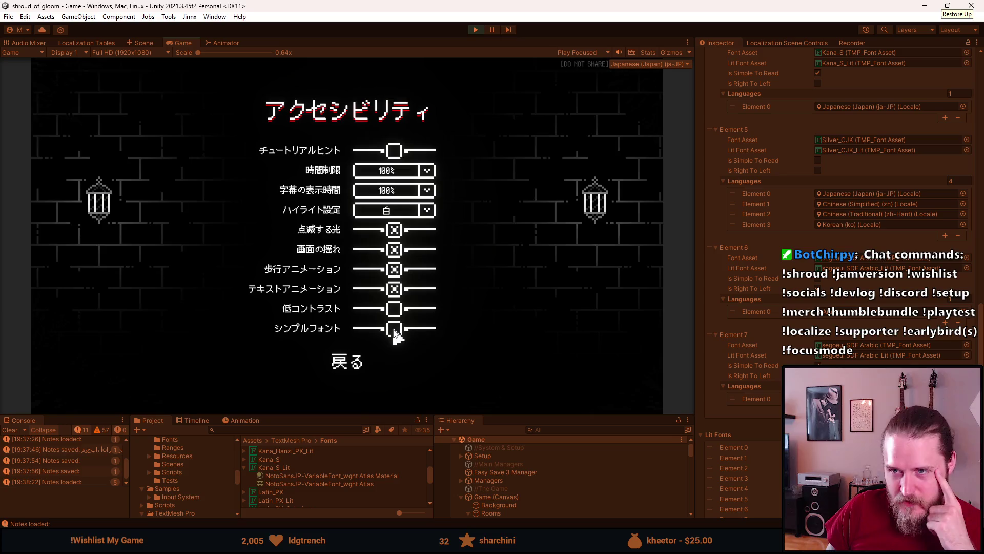
{"action": "left_click", "coordinate": [393, 330]}
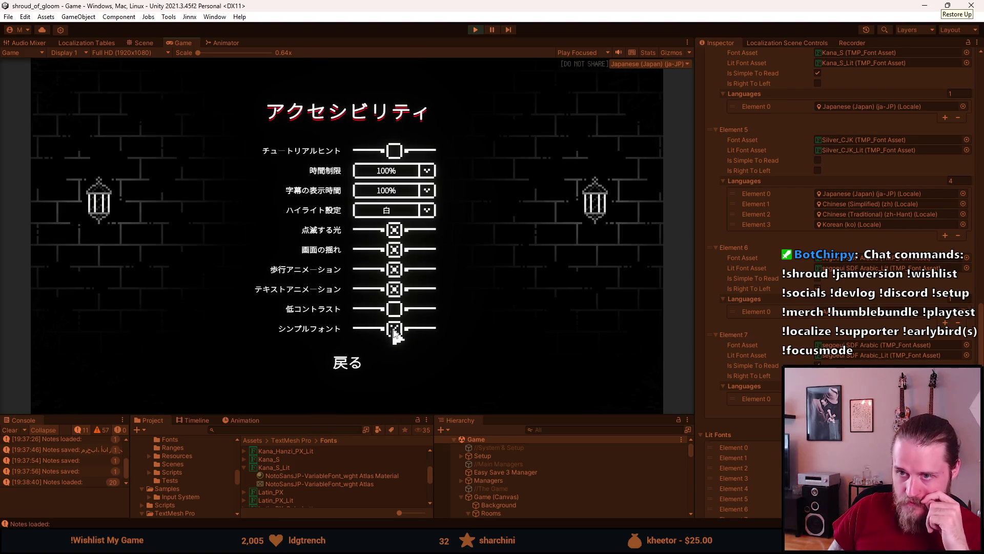
Step: Switch the game to English and compare pixel and Simpler fonts in Accessibility
{"action": "left_click", "coordinate": [393, 328]}
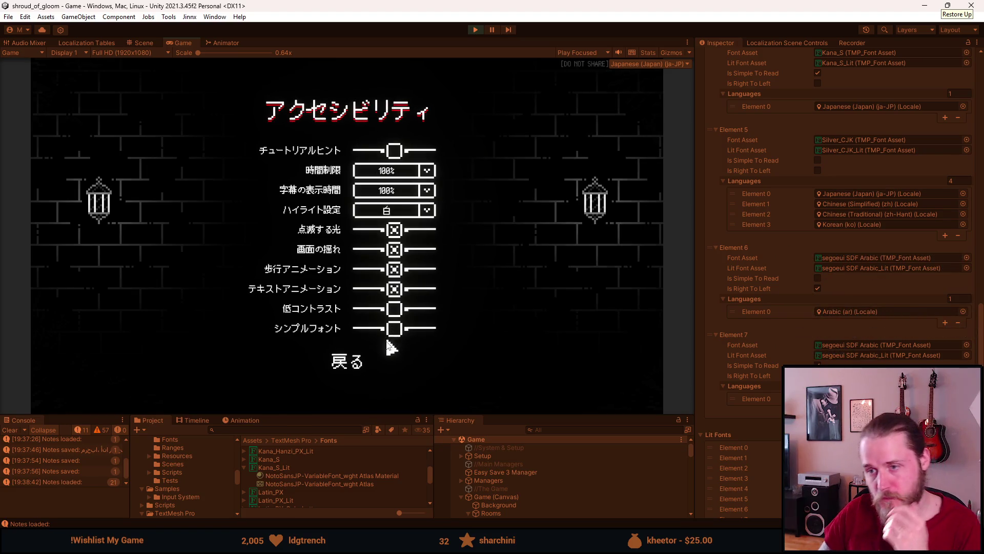
{"action": "left_click", "coordinate": [352, 366]}
{"action": "left_click", "coordinate": [353, 302]}
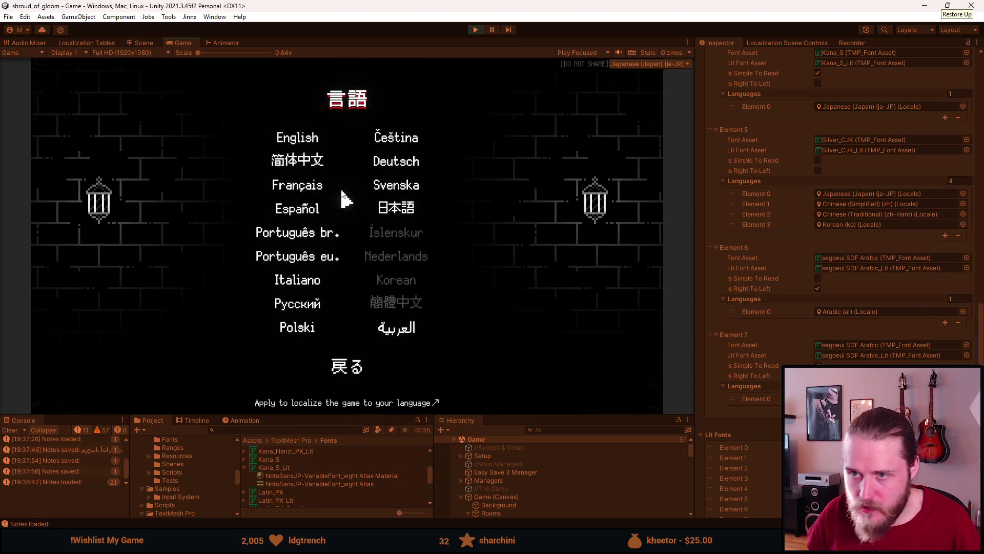
{"action": "left_click", "coordinate": [308, 137]}
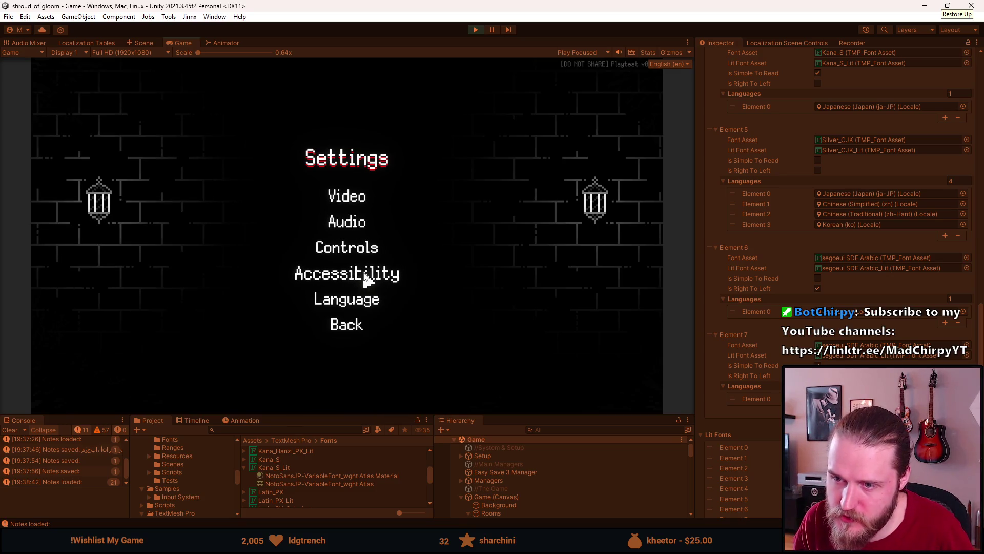
{"action": "left_click", "coordinate": [367, 278]}
{"action": "left_click", "coordinate": [395, 329]}
{"action": "left_click", "coordinate": [396, 330]}
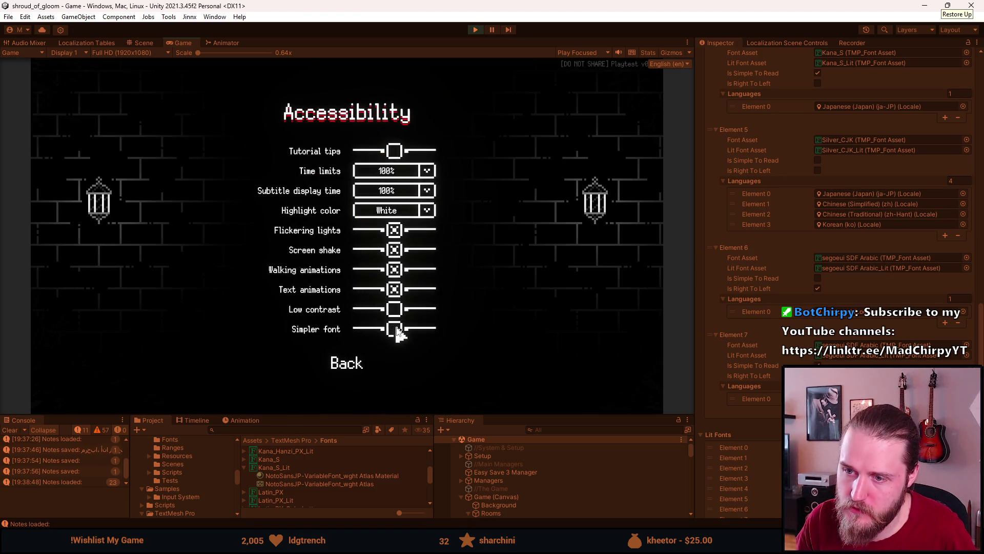
{"action": "left_click", "coordinate": [397, 332]}
{"action": "left_click", "coordinate": [398, 332]}
{"action": "left_click", "coordinate": [397, 331]}
{"action": "left_click", "coordinate": [398, 332]}
{"action": "left_click", "coordinate": [398, 332]}
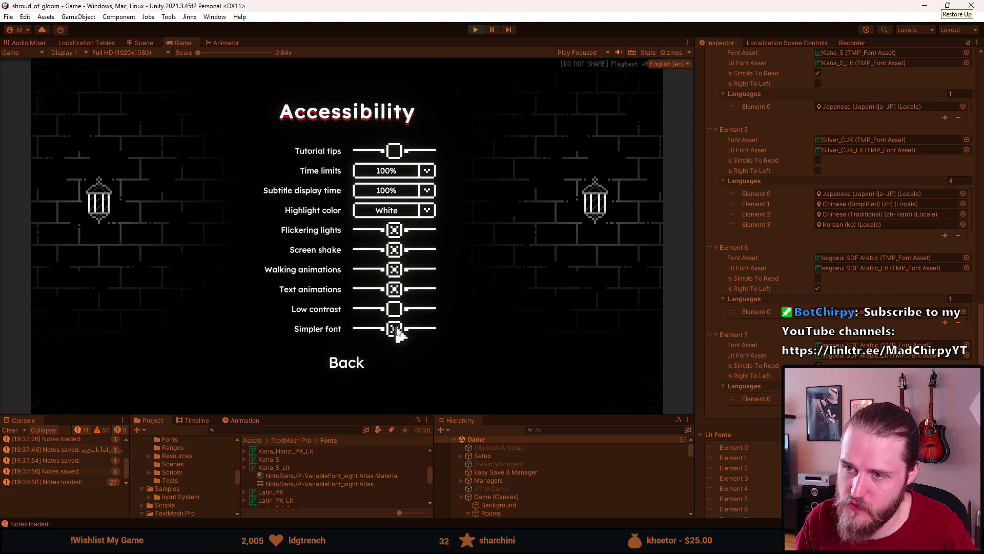
Step: Switch to Simplified Chinese and toggle Simpler font repeatedly, leaving it on
{"action": "left_click", "coordinate": [344, 362]}
{"action": "left_click", "coordinate": [353, 306]}
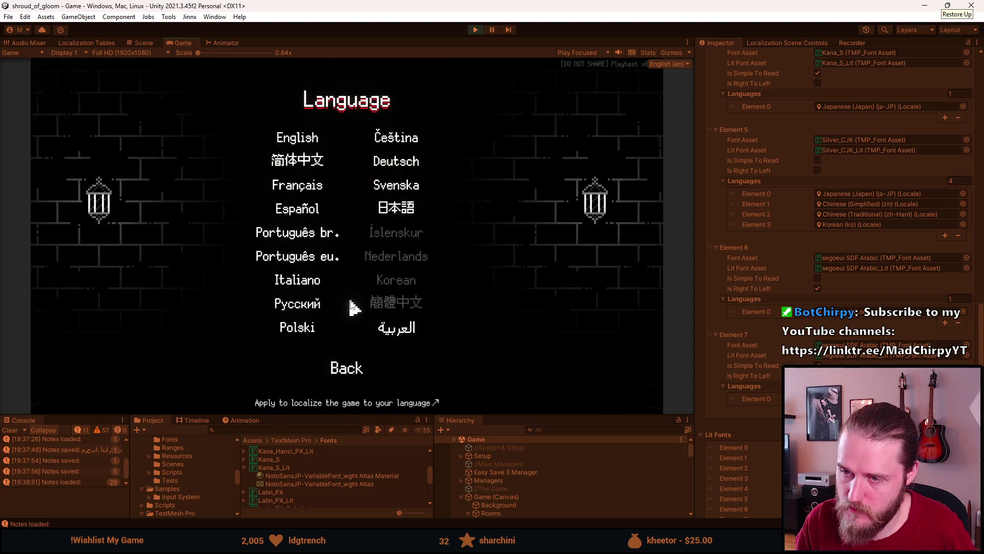
{"action": "left_click", "coordinate": [316, 152]}
{"action": "key", "text": "Escape"}
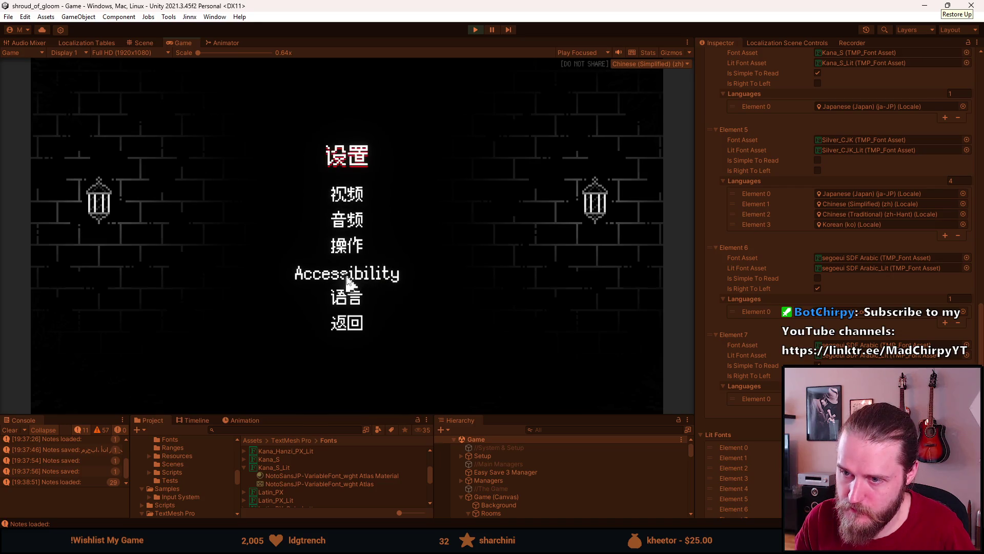
{"action": "left_click", "coordinate": [348, 277]}
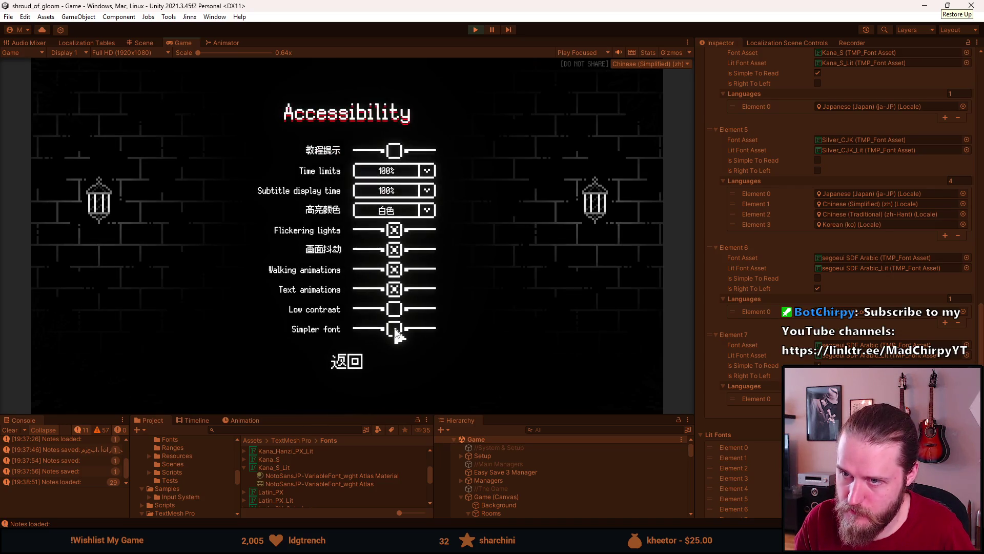
{"action": "left_click", "coordinate": [397, 333]}
{"action": "left_click", "coordinate": [396, 332]}
{"action": "left_click", "coordinate": [396, 333]}
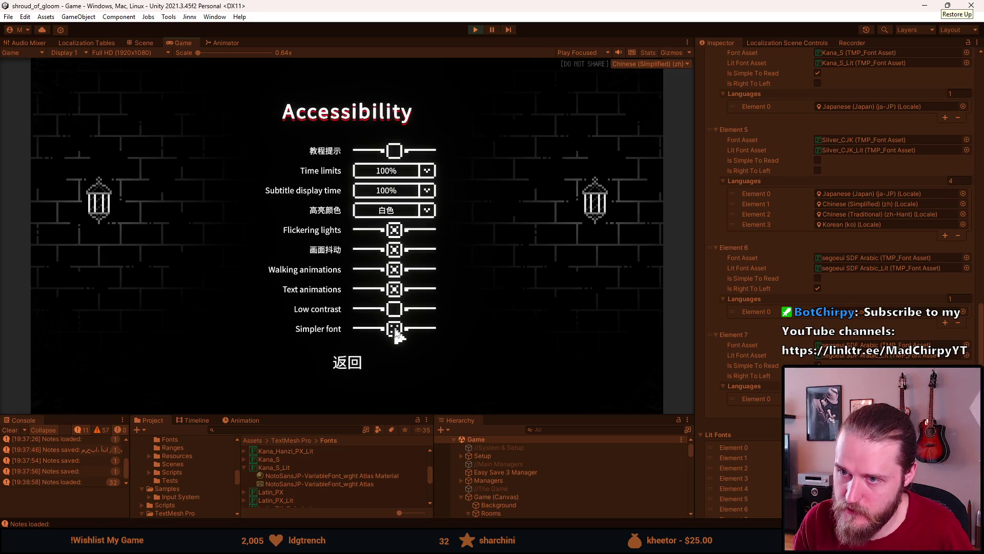
{"action": "left_click", "coordinate": [397, 332]}
{"action": "left_click", "coordinate": [396, 333]}
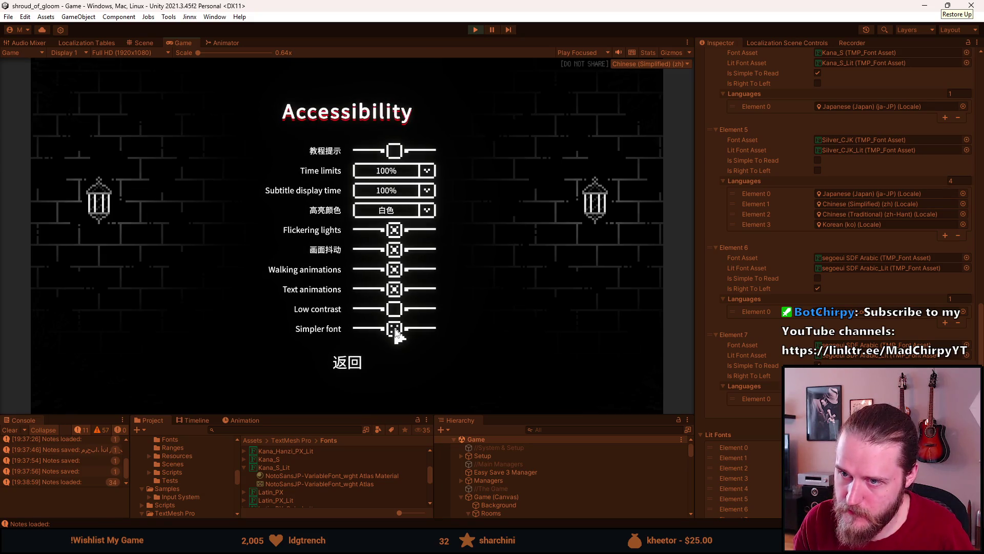
{"action": "left_click", "coordinate": [396, 332]}
{"action": "left_click", "coordinate": [396, 332]}
{"action": "left_click", "coordinate": [396, 333]}
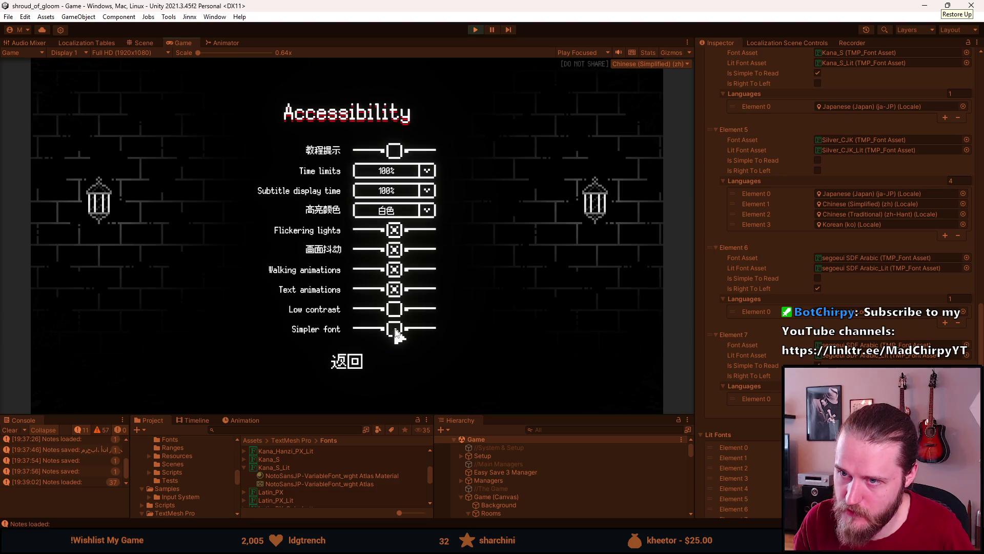
{"action": "left_click", "coordinate": [396, 332]}
Step: Switch to Russian, revisit Accessibility, and reopen the language selection screen
{"action": "left_click", "coordinate": [356, 363]}
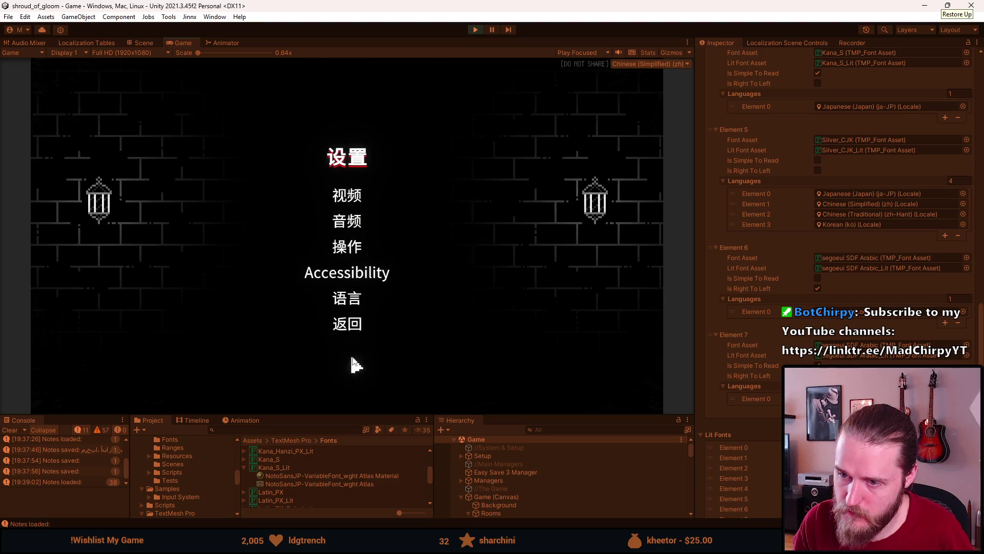
{"action": "left_click", "coordinate": [349, 303]}
{"action": "left_click", "coordinate": [302, 307]}
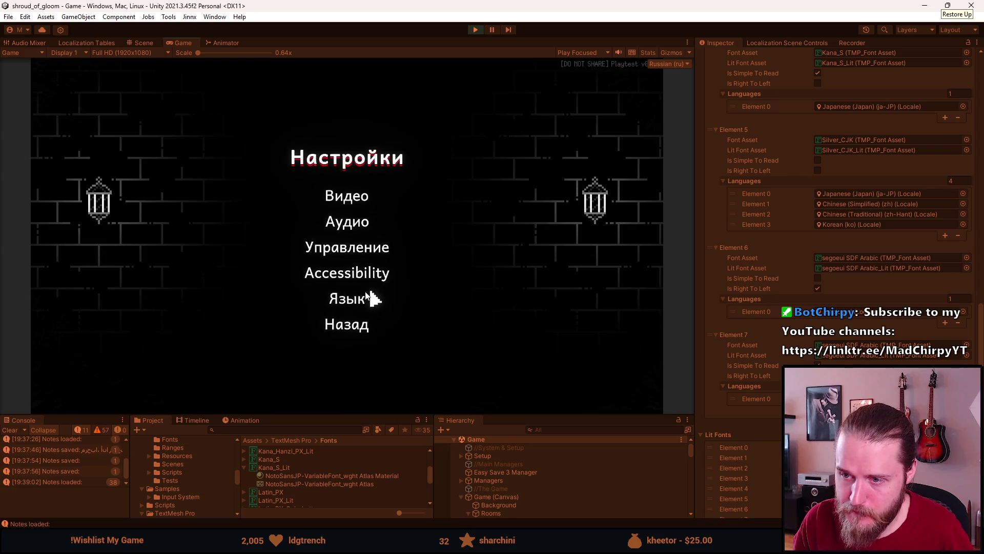
{"action": "left_click", "coordinate": [366, 294]}
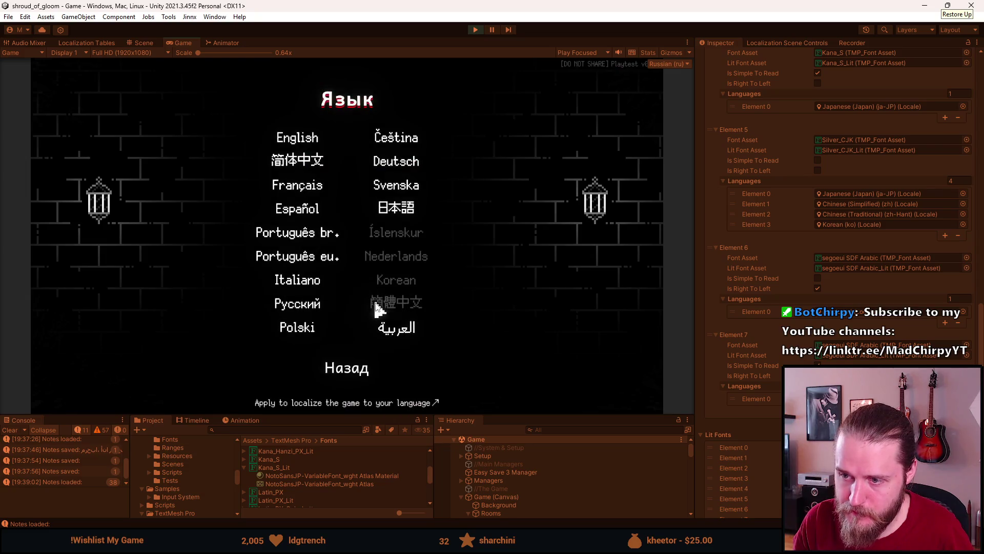
{"action": "left_click", "coordinate": [343, 367]}
{"action": "left_click", "coordinate": [341, 274]}
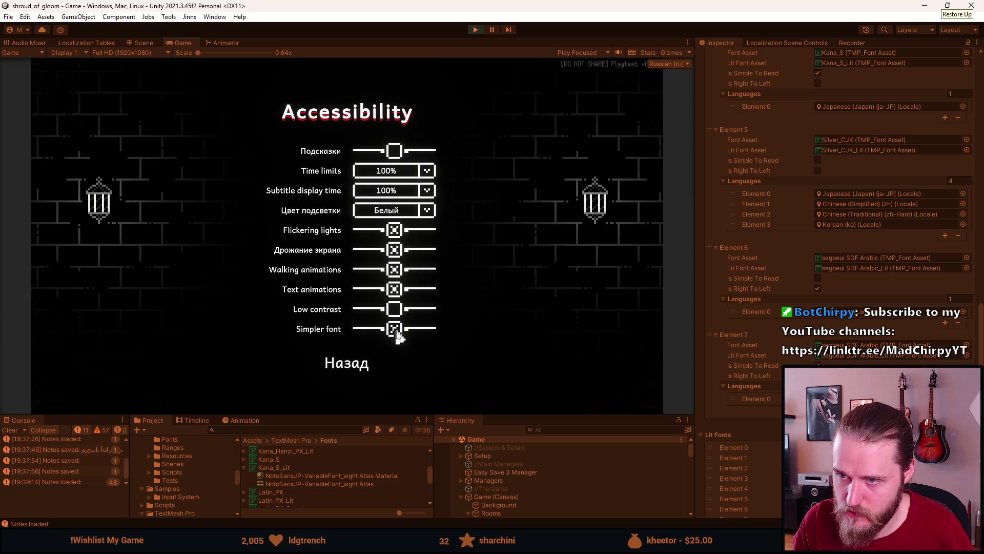
{"action": "left_click", "coordinate": [353, 365]}
{"action": "left_click", "coordinate": [352, 292]}
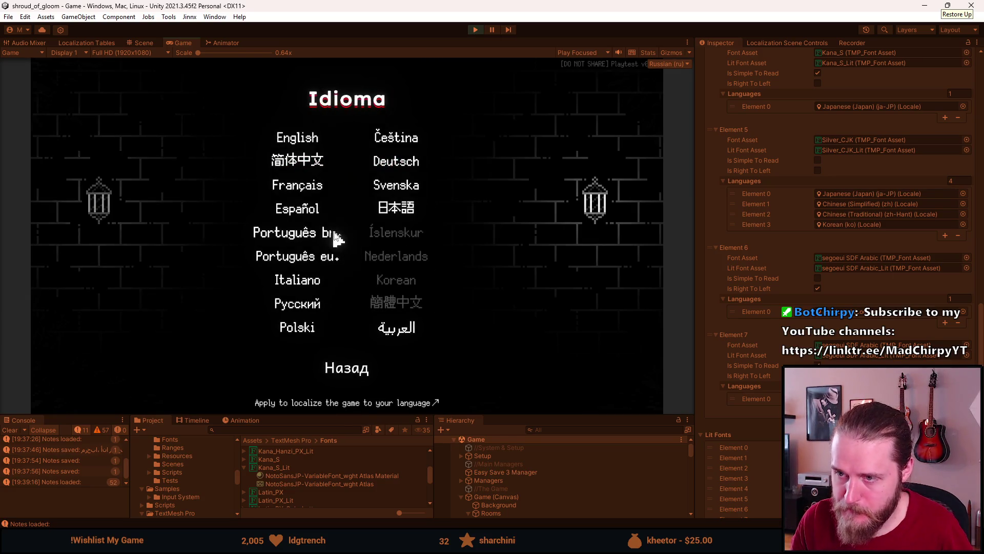
Step: Switch the game language to Japanese, resume play, and read the memo letter
{"action": "left_click", "coordinate": [397, 207]}
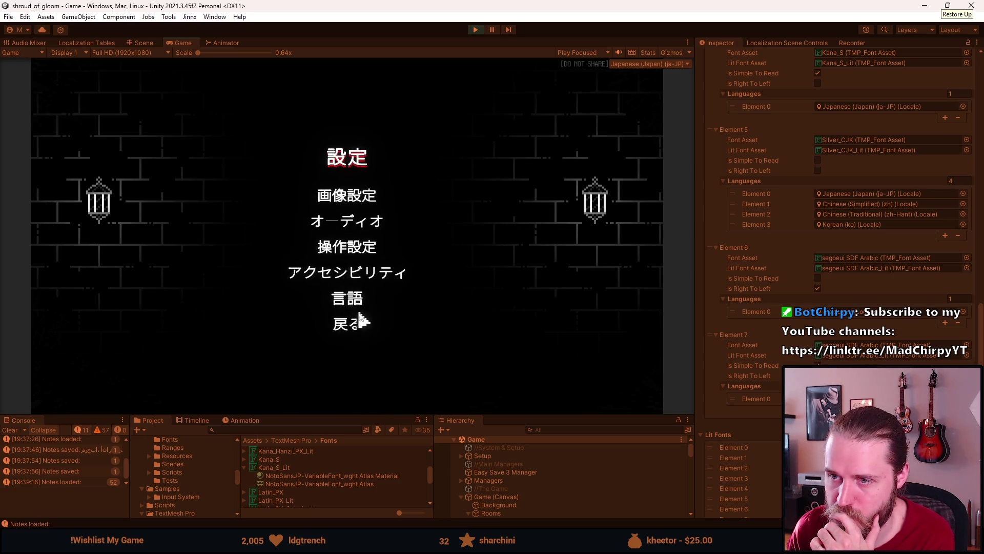
{"action": "left_click", "coordinate": [345, 326]}
{"action": "left_click", "coordinate": [349, 221]}
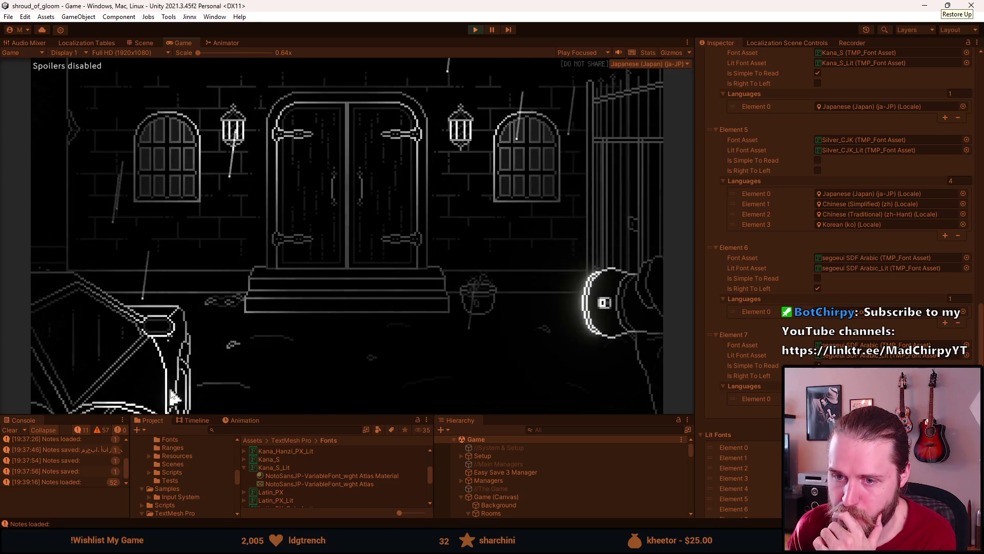
{"action": "left_click", "coordinate": [62, 259]}
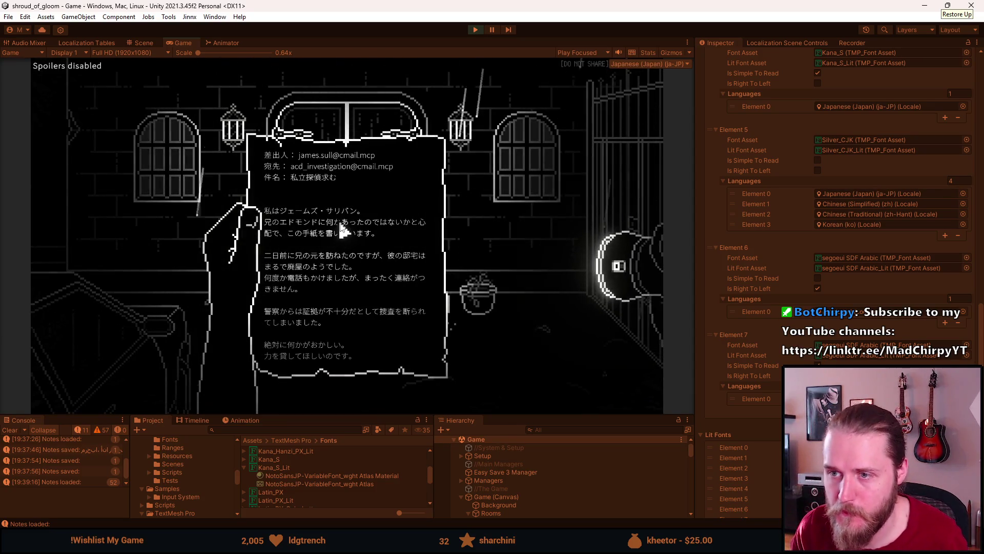
{"action": "left_click", "coordinate": [364, 211]}
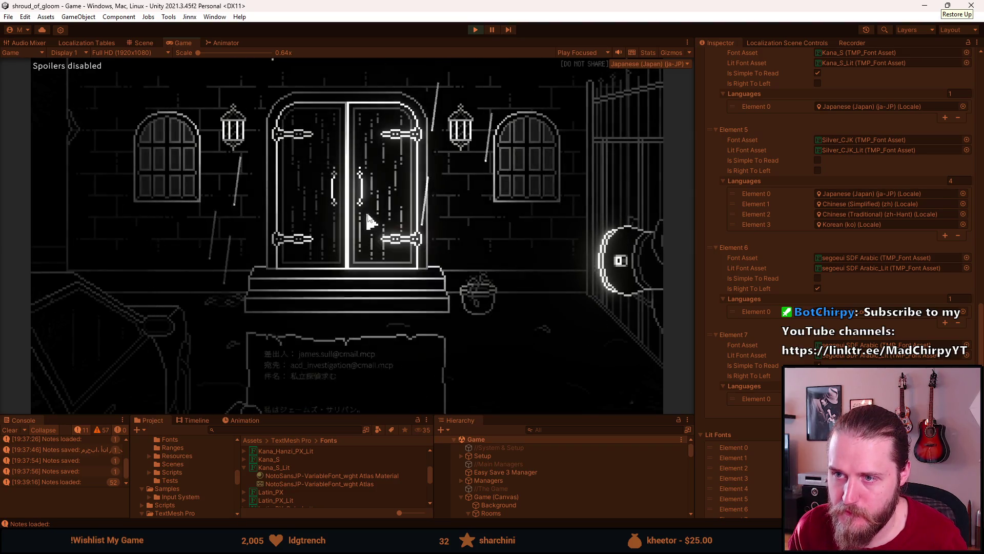
Step: Check the language and accessibility settings, then reopen the letter with the Game view maximized
{"action": "key", "text": "Escape"}
{"action": "left_click", "coordinate": [356, 246]}
{"action": "left_click", "coordinate": [354, 296]}
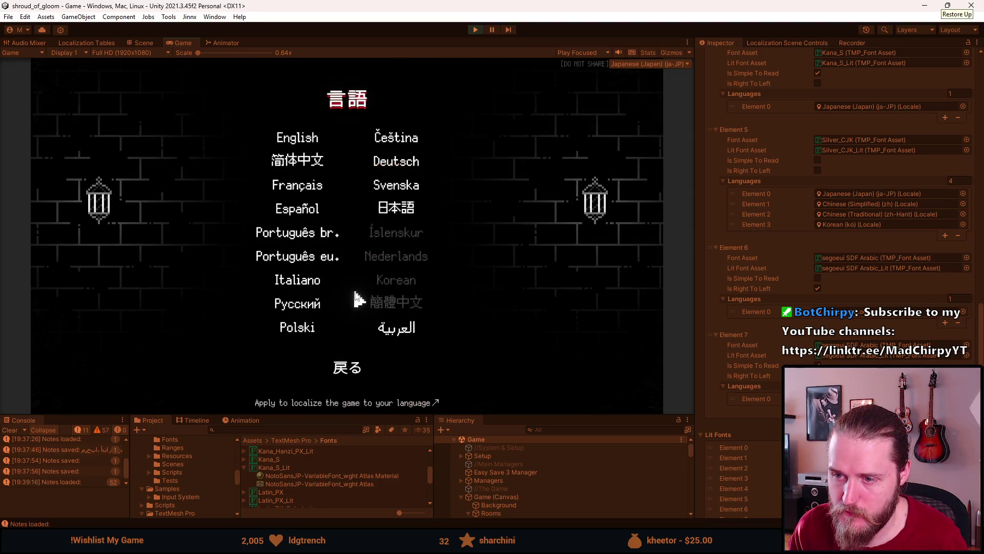
{"action": "key", "text": "Escape"}
{"action": "left_click", "coordinate": [360, 275]}
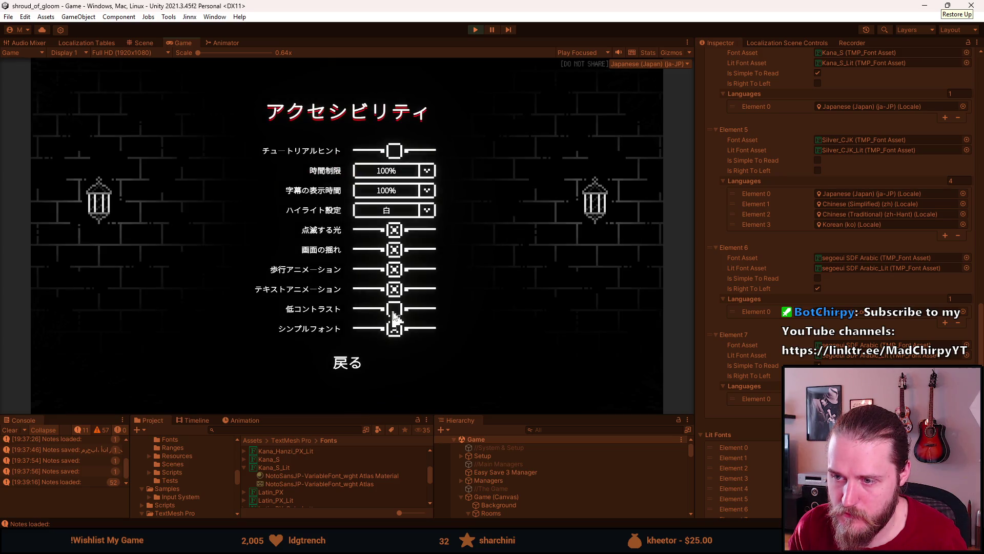
{"action": "key", "text": "Escape"}
{"action": "key", "text": "Escape"}
{"action": "key", "text": "Escape"}
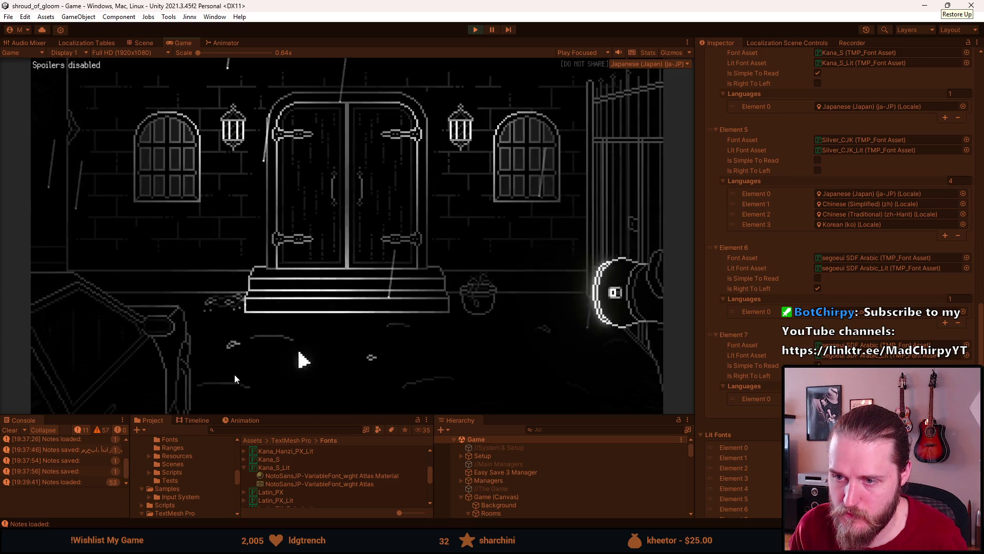
{"action": "left_click", "coordinate": [67, 257]}
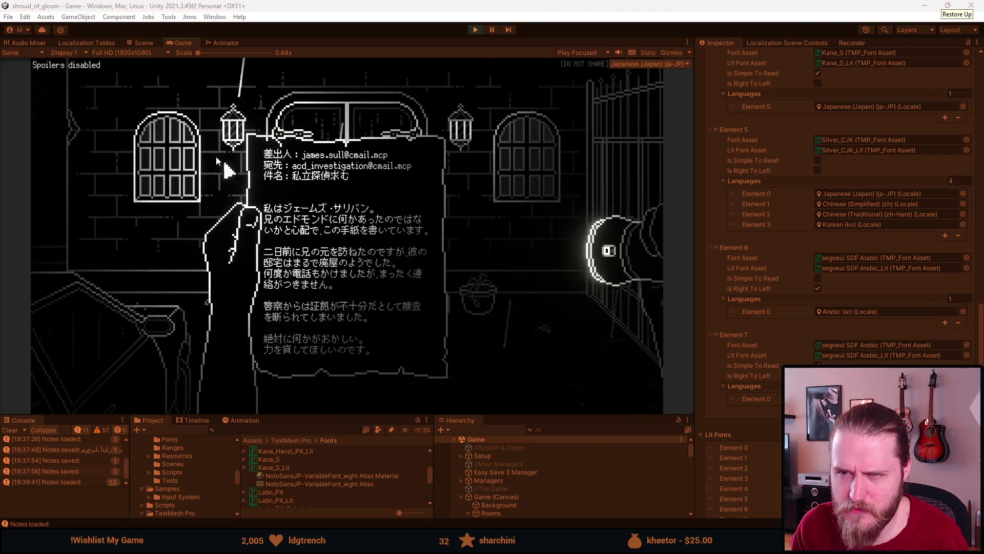
{"action": "double_click", "coordinate": [187, 42]}
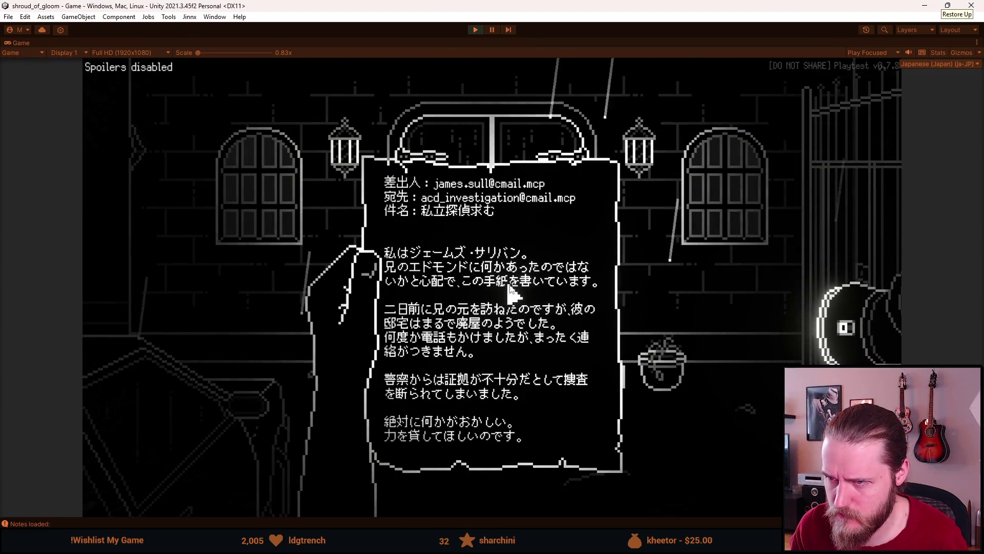
Step: Visit the accessibility settings, resume, and reopen the carried letter to reread it
{"action": "key", "text": "Escape"}
{"action": "left_click", "coordinate": [496, 307]}
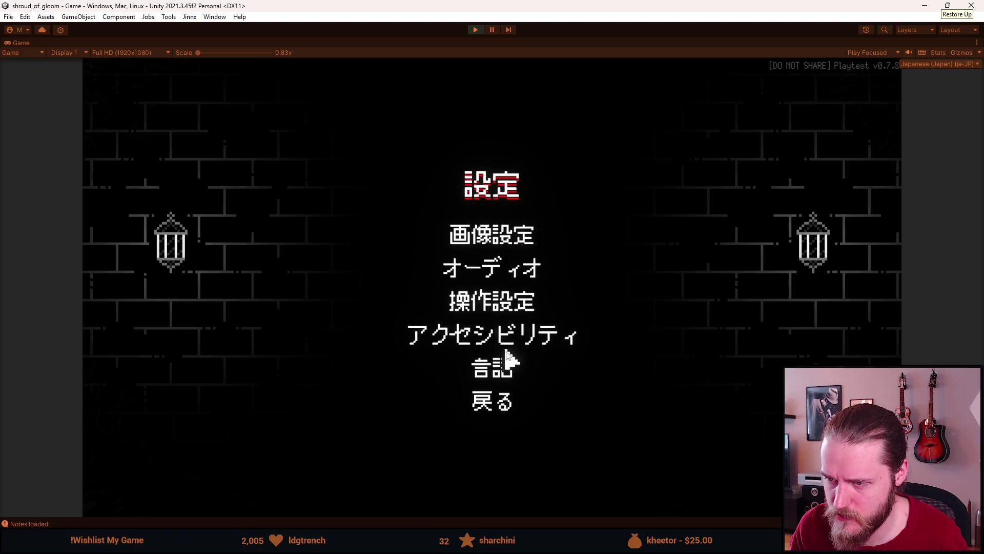
{"action": "left_click", "coordinate": [501, 333]}
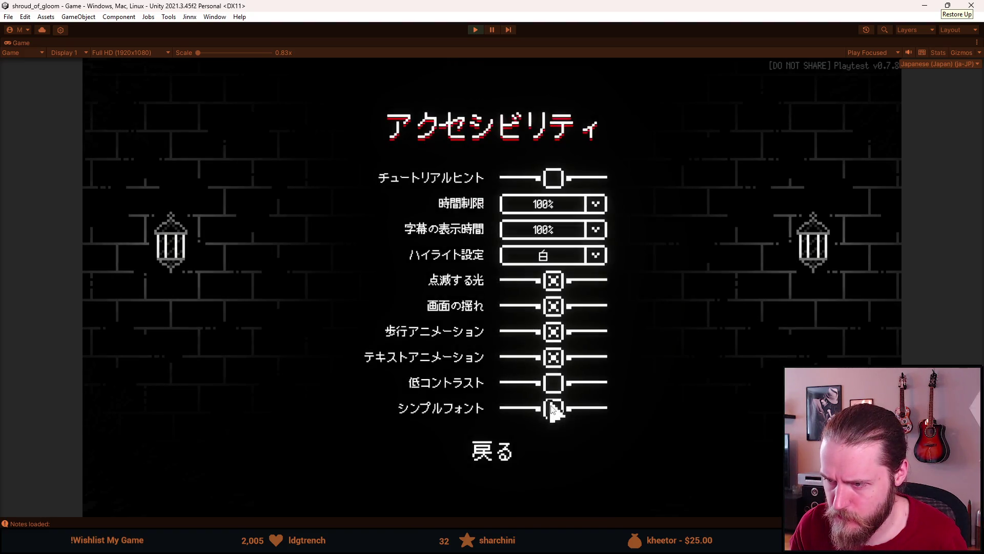
{"action": "key", "text": "Escape"}
{"action": "key", "text": "Escape"}
{"action": "left_click", "coordinate": [241, 451]}
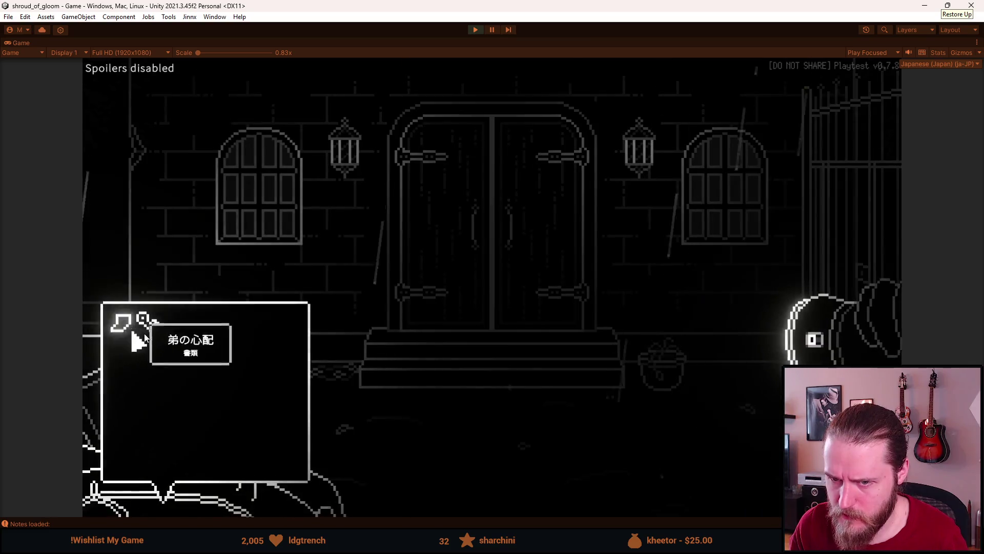
{"action": "left_click", "coordinate": [209, 325]}
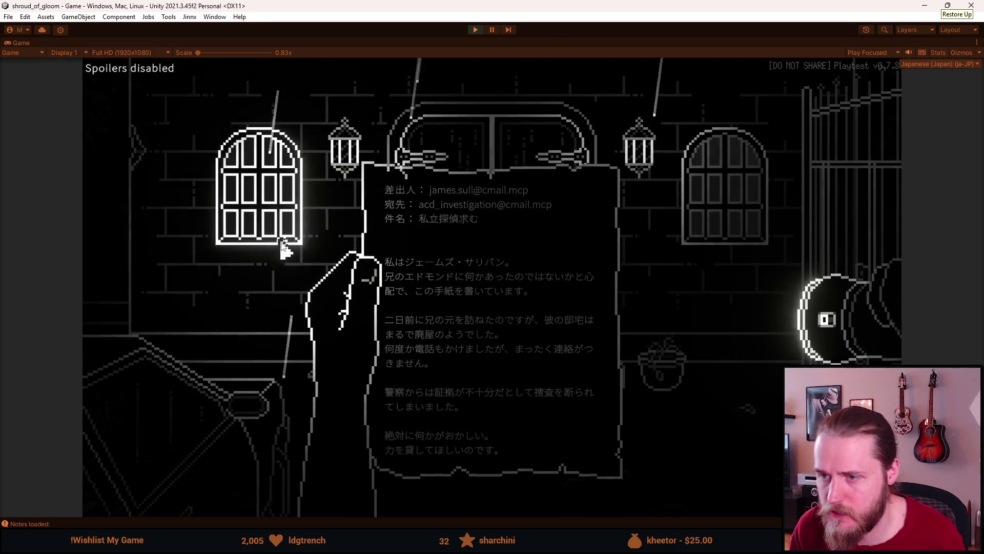
Step: Write 格子付きの窓 in the memo notebook, restore the editor layout, and open Kana_S_Lit's settings
{"action": "left_click", "coordinate": [284, 246]}
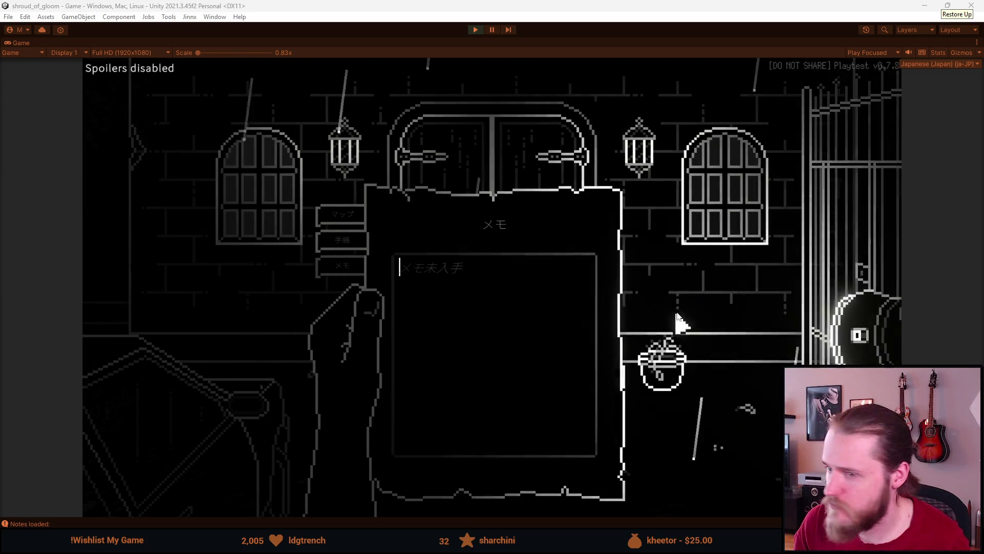
{"action": "type", "text": "格子付きの窓"}
{"action": "left_click_drag", "start_coordinate": [501, 285], "coordinate": [397, 281]}
{"action": "key", "text": "ctrl+c"}
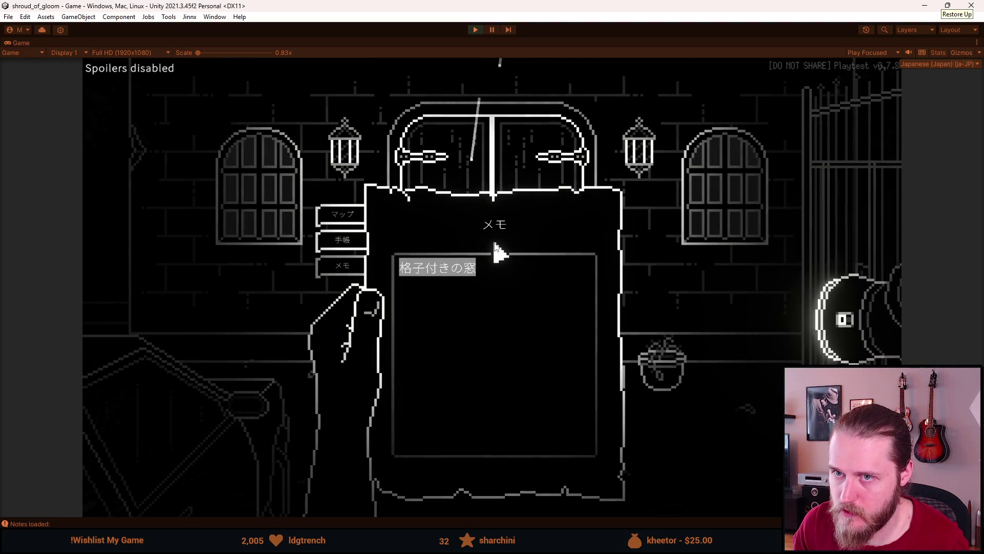
{"action": "double_click", "coordinate": [23, 46]}
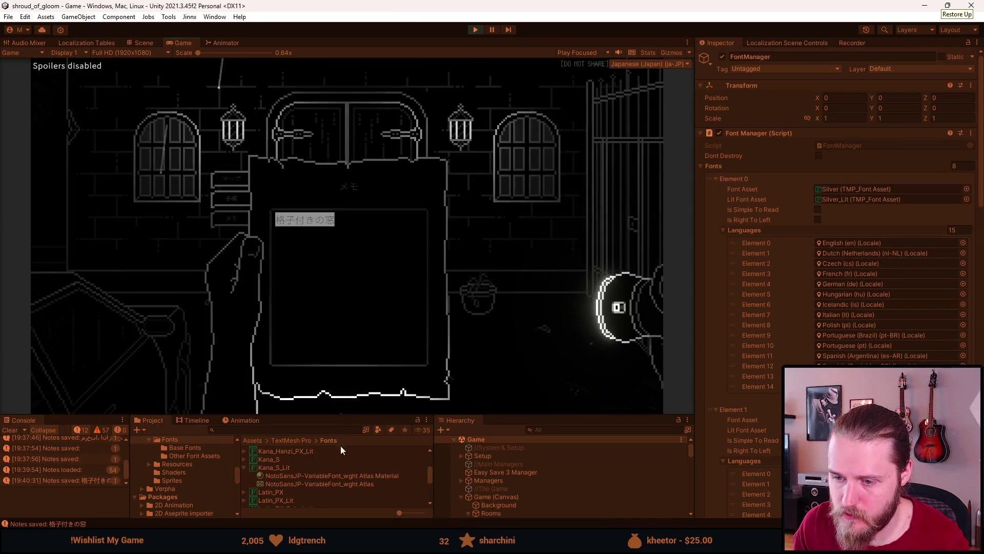
{"action": "left_click", "coordinate": [282, 468]}
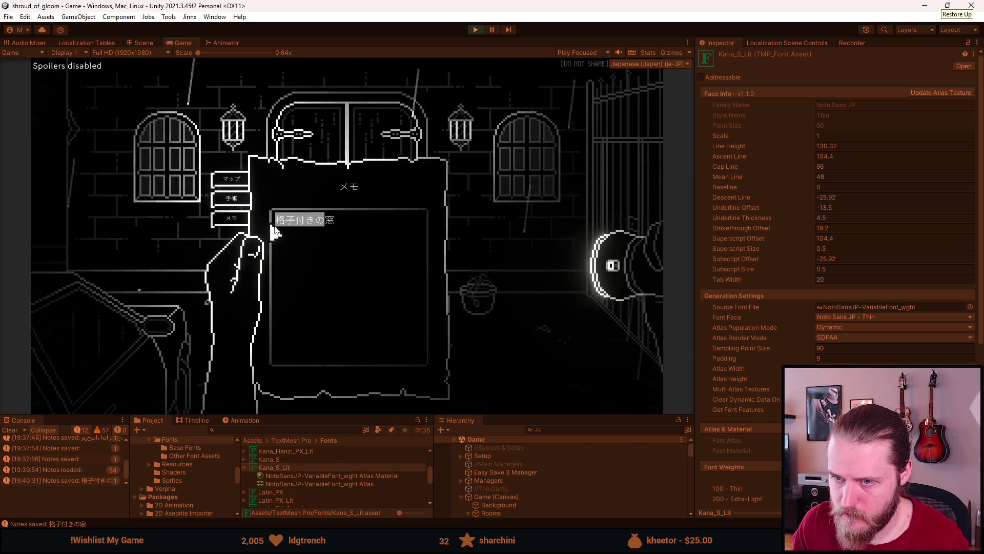
Step: Paste a second 格子付きの窓 memo line and drag Kana_S_Lit's Ascent Line well below 104.4
{"action": "left_click", "coordinate": [374, 233]}
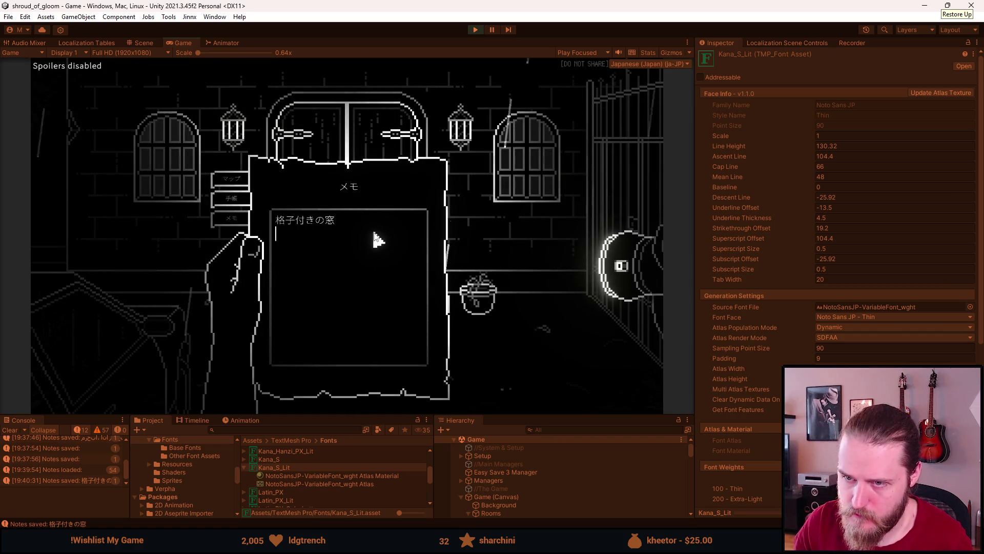
{"action": "key", "text": "ctrl+v"}
{"action": "key", "text": "ctrl+a"}
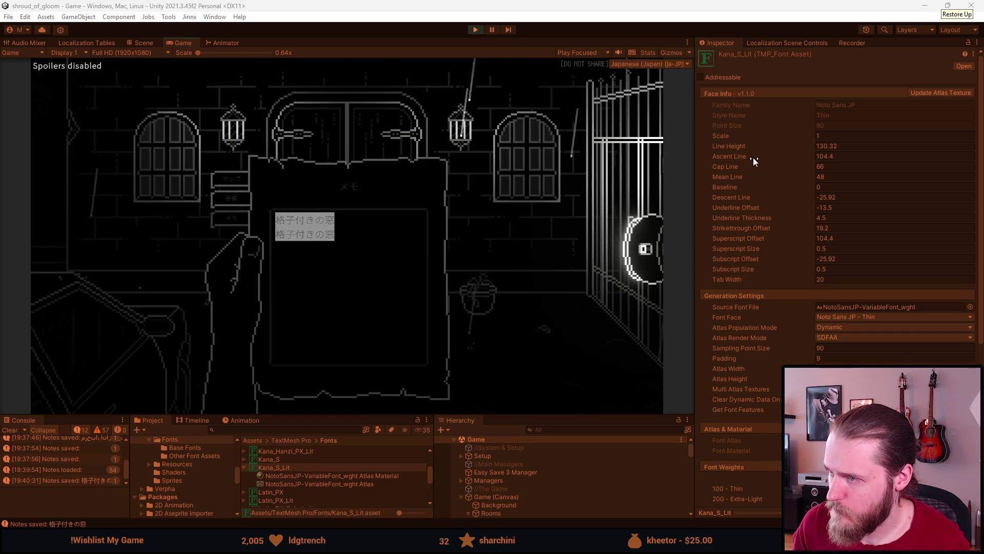
{"action": "left_click_drag", "start_coordinate": [753, 158], "coordinate": [699, 165]}
{"action": "left_click_drag", "start_coordinate": [612, 170], "coordinate": [335, 183]}
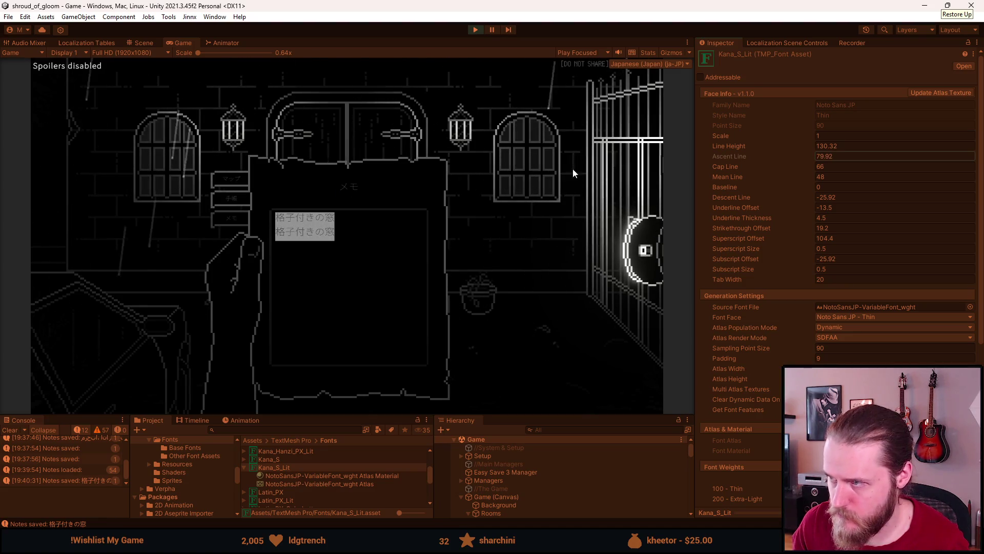
Step: Try lower Descent Line values, undo back to -25.92, and magnify the Game view
{"action": "left_click", "coordinate": [734, 197]}
{"action": "left_click_drag", "start_coordinate": [733, 197], "coordinate": [366, 202]}
{"action": "mouse_move", "coordinate": [216, 199]}
{"action": "left_mouse_down"}
{"action": "mouse_move", "coordinate": [936, 191]}
{"action": "mouse_move", "coordinate": [880, 193]}
{"action": "left_mouse_up"}
{"action": "left_click_drag", "start_coordinate": [187, 191], "coordinate": [360, 197]}
{"action": "key", "text": "ctrl+z"}
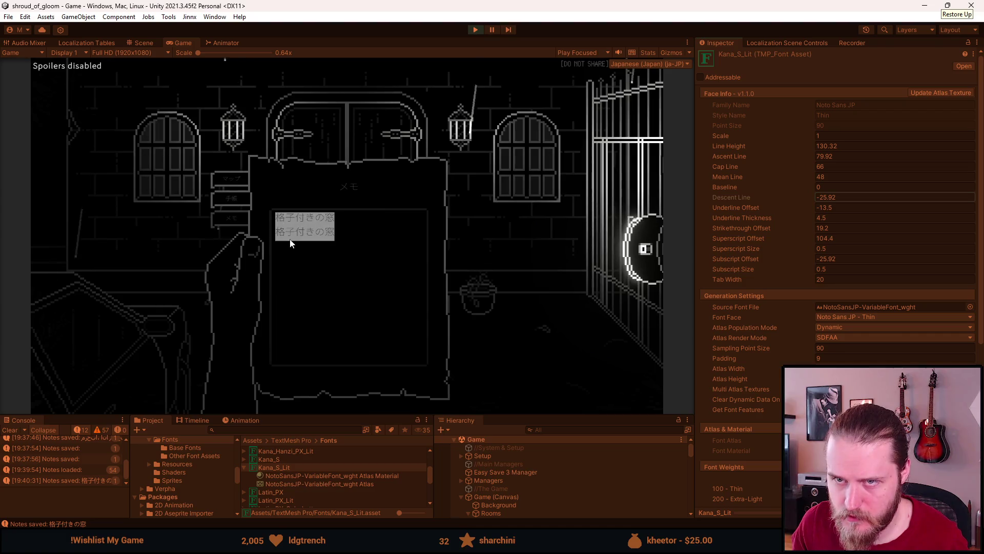
{"action": "left_click_drag", "start_coordinate": [197, 55], "coordinate": [231, 58]}
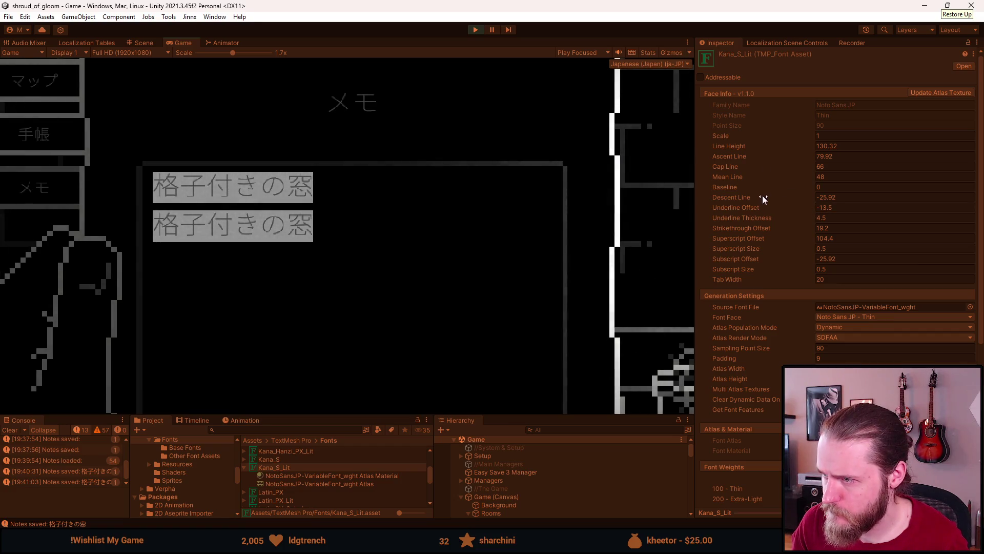
{"action": "left_click_drag", "start_coordinate": [749, 195], "coordinate": [811, 199]}
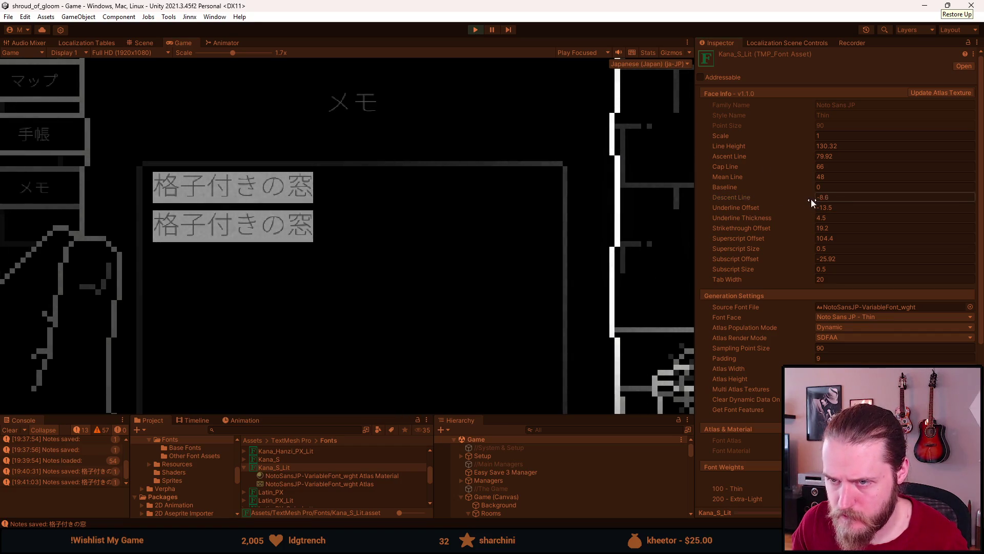
{"action": "mouse_move", "coordinate": [736, 187]}
{"action": "left_mouse_down"}
{"action": "mouse_move", "coordinate": [820, 189]}
{"action": "mouse_move", "coordinate": [704, 189]}
{"action": "left_mouse_up"}
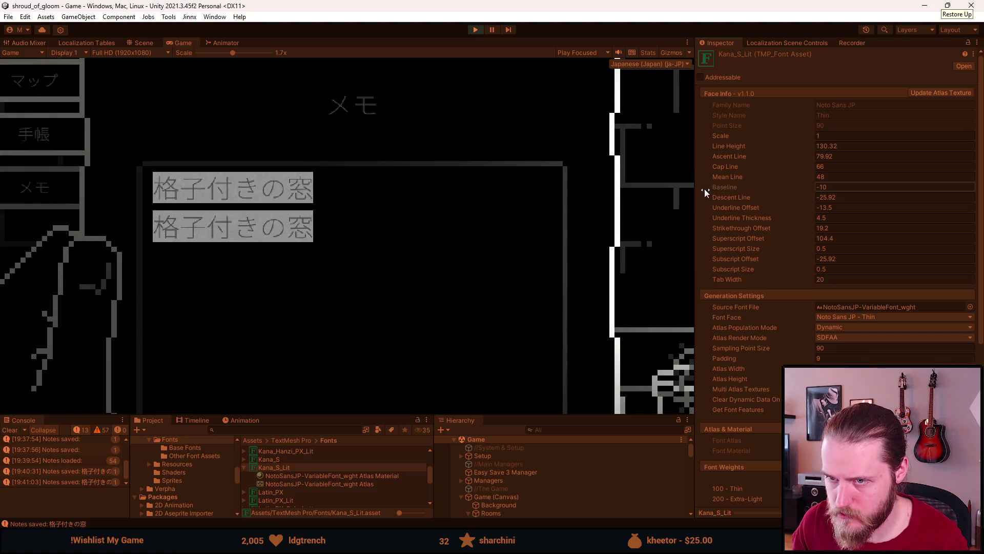
{"action": "left_click", "coordinate": [736, 156]}
{"action": "mouse_move", "coordinate": [688, 155]}
{"action": "left_mouse_down"}
{"action": "mouse_move", "coordinate": [464, 152]}
{"action": "mouse_move", "coordinate": [982, 154]}
{"action": "mouse_move", "coordinate": [45, 158]}
{"action": "left_mouse_up"}
{"action": "key", "text": "ctrl+z"}
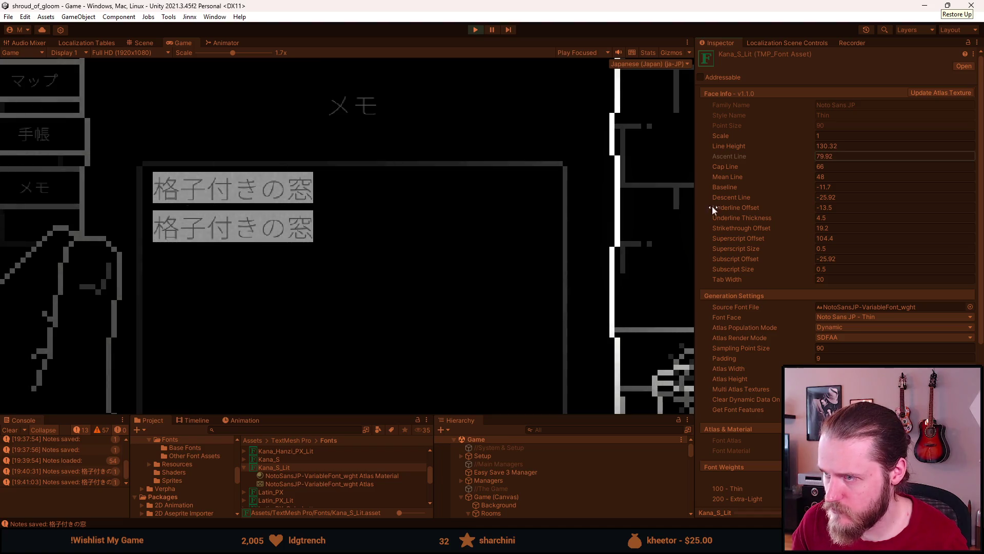
{"action": "mouse_move", "coordinate": [731, 144]}
{"action": "left_mouse_down"}
{"action": "mouse_move", "coordinate": [588, 146]}
{"action": "mouse_move", "coordinate": [640, 148]}
{"action": "left_mouse_up"}
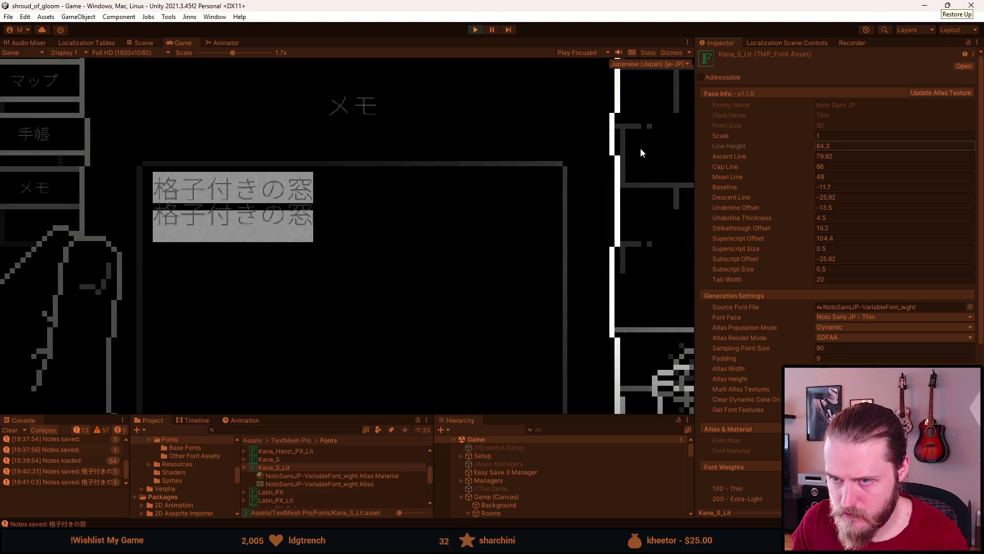
{"action": "key", "text": "ctrl+z"}
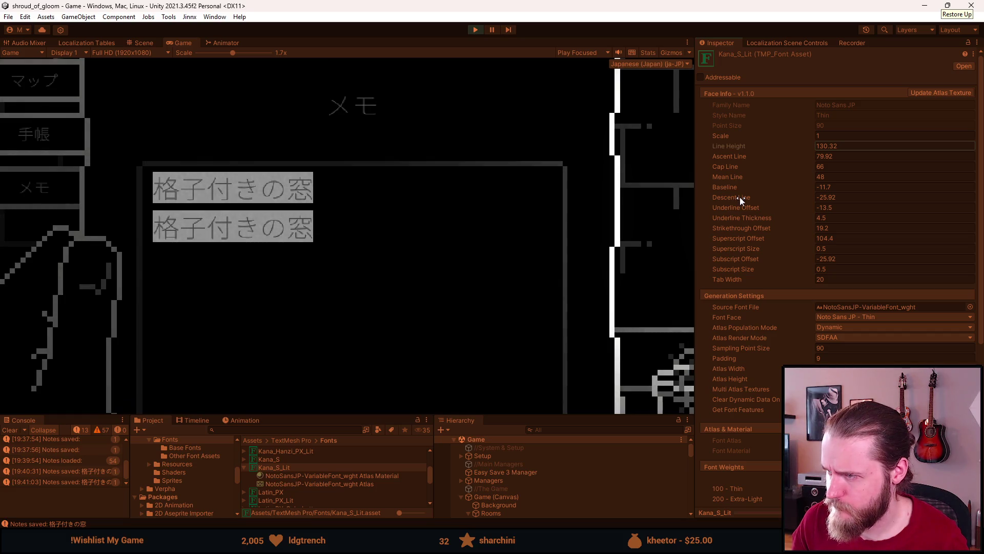
{"action": "mouse_move", "coordinate": [727, 183]}
{"action": "left_mouse_down"}
{"action": "mouse_move", "coordinate": [635, 188]}
{"action": "mouse_move", "coordinate": [718, 189]}
{"action": "left_mouse_up"}
{"action": "key", "text": "ctrl+z"}
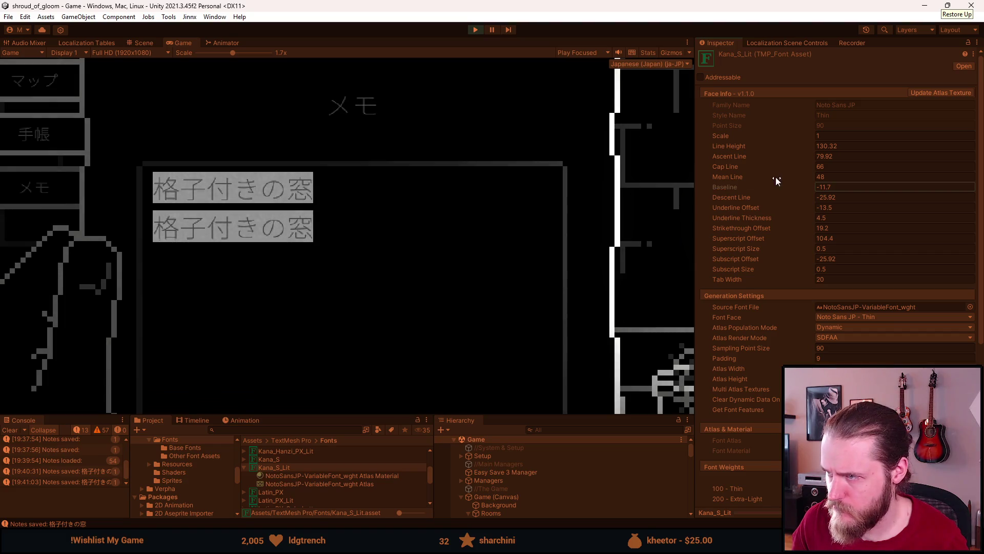
{"action": "mouse_move", "coordinate": [730, 154]}
{"action": "left_mouse_down"}
{"action": "mouse_move", "coordinate": [530, 163]}
{"action": "mouse_move", "coordinate": [863, 154]}
{"action": "mouse_move", "coordinate": [813, 157]}
{"action": "left_mouse_up"}
{"action": "key", "text": "ctrl+z"}
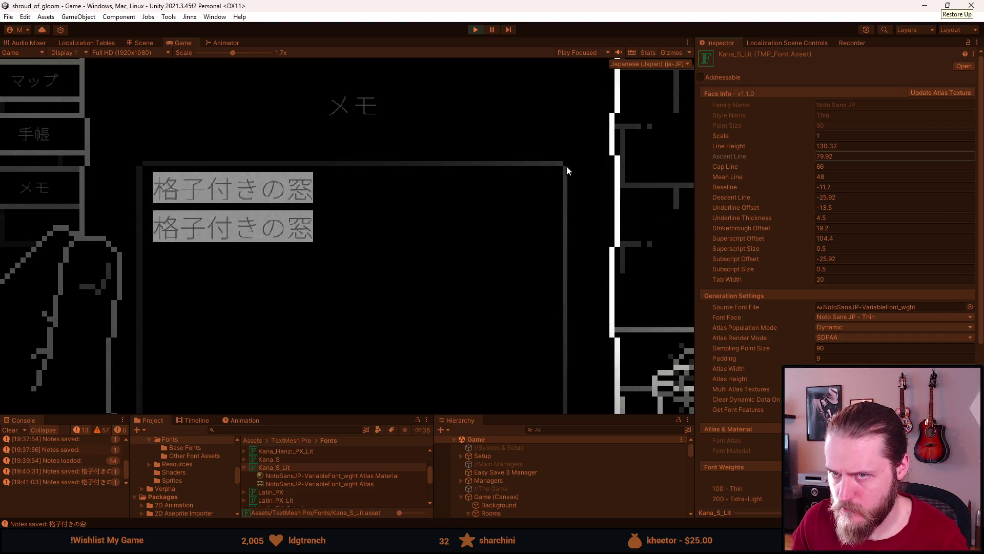
{"action": "key", "text": "ctrl+z"}
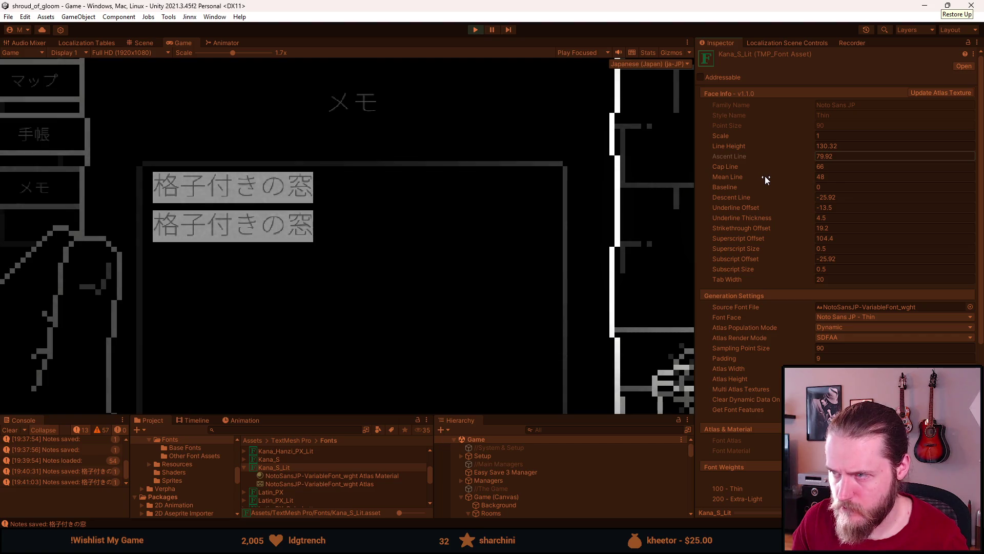
{"action": "mouse_move", "coordinate": [734, 196]}
{"action": "left_mouse_down"}
{"action": "mouse_move", "coordinate": [669, 203]}
{"action": "mouse_move", "coordinate": [782, 195]}
{"action": "left_mouse_up"}
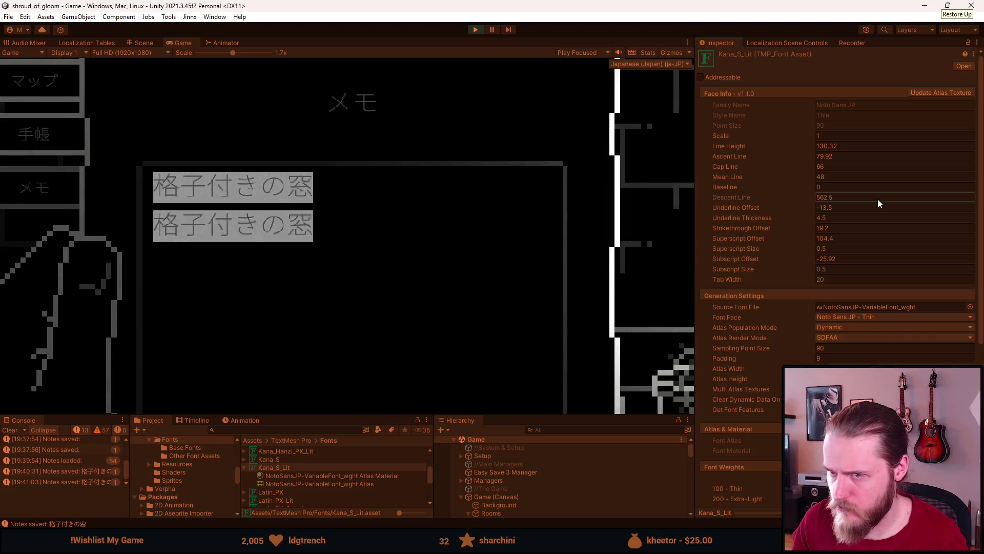
{"action": "key", "text": "ctrl+z"}
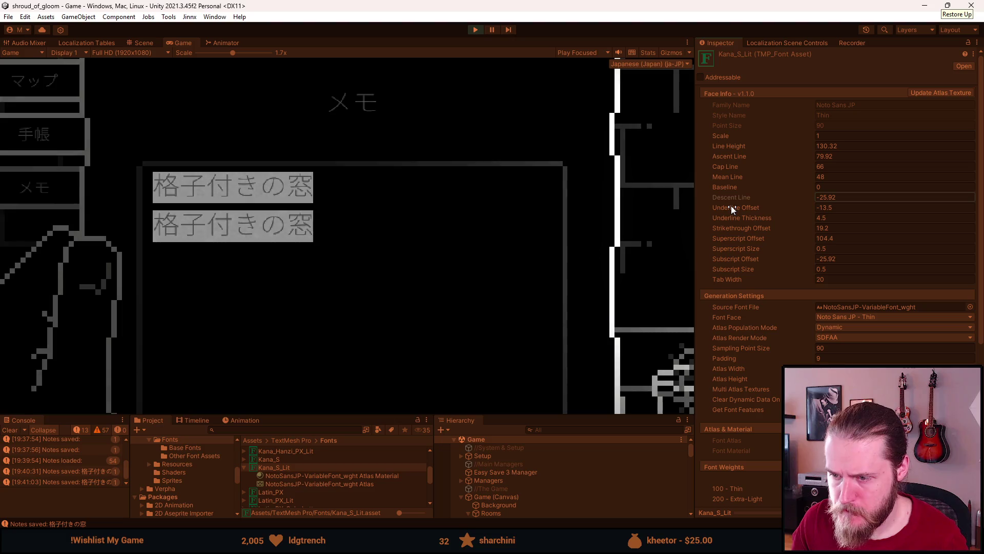
{"action": "left_click", "coordinate": [352, 244]}
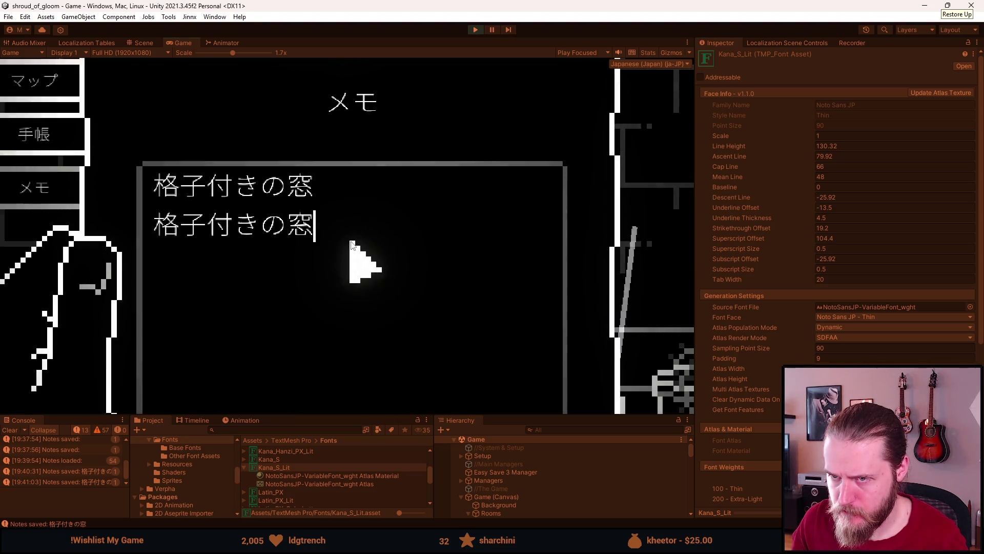
{"action": "left_click_drag", "start_coordinate": [328, 237], "coordinate": [149, 184]}
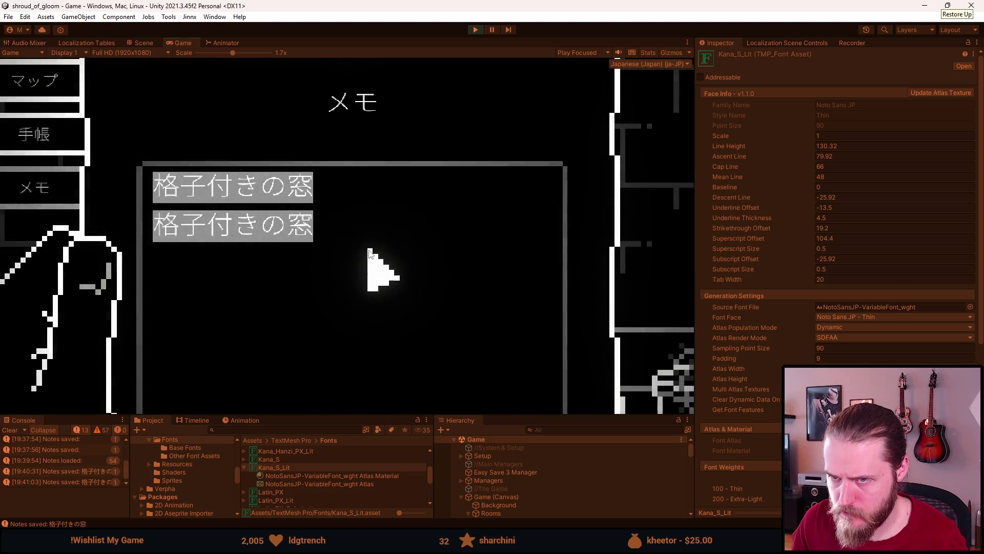
{"action": "left_click", "coordinate": [737, 198]}
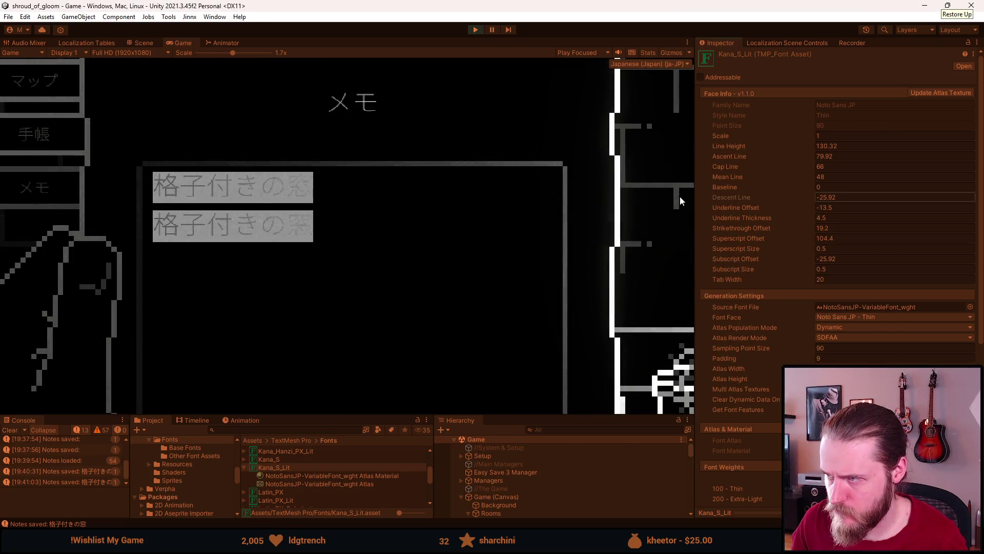
{"action": "left_click_drag", "start_coordinate": [740, 155], "coordinate": [916, 162]}
{"action": "key", "text": "ctrl+z"}
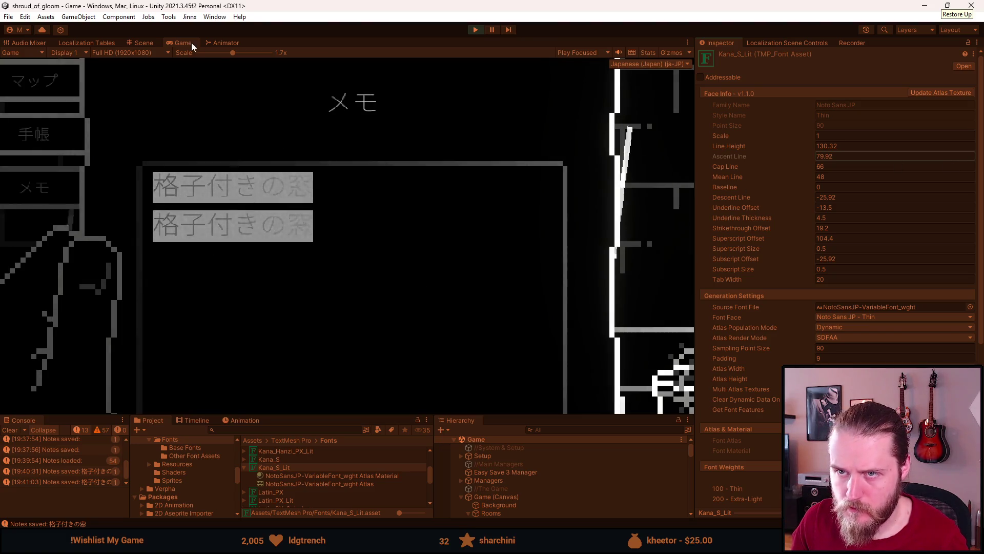
{"action": "left_click_drag", "start_coordinate": [201, 51], "coordinate": [192, 52]}
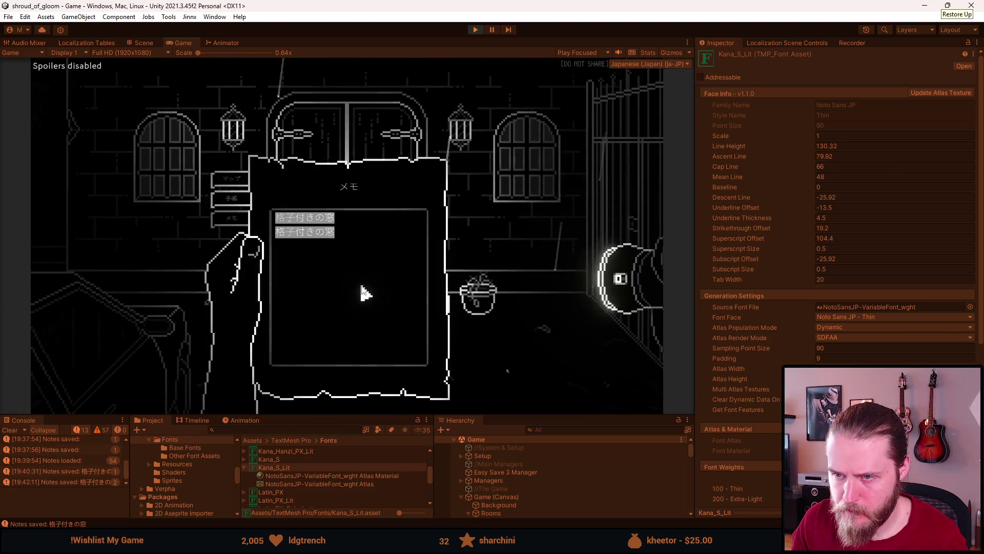
Step: Trim Line Height slightly and adjust Kana_S_Lit's Descent Line, settling on -12.1
{"action": "left_click_drag", "start_coordinate": [737, 145], "coordinate": [710, 147]}
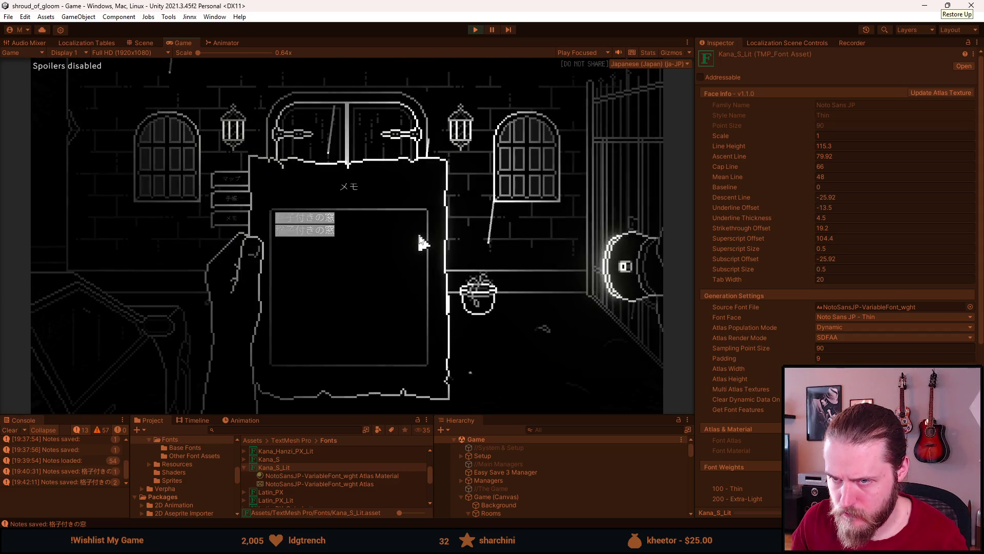
{"action": "left_click_drag", "start_coordinate": [762, 200], "coordinate": [754, 200]}
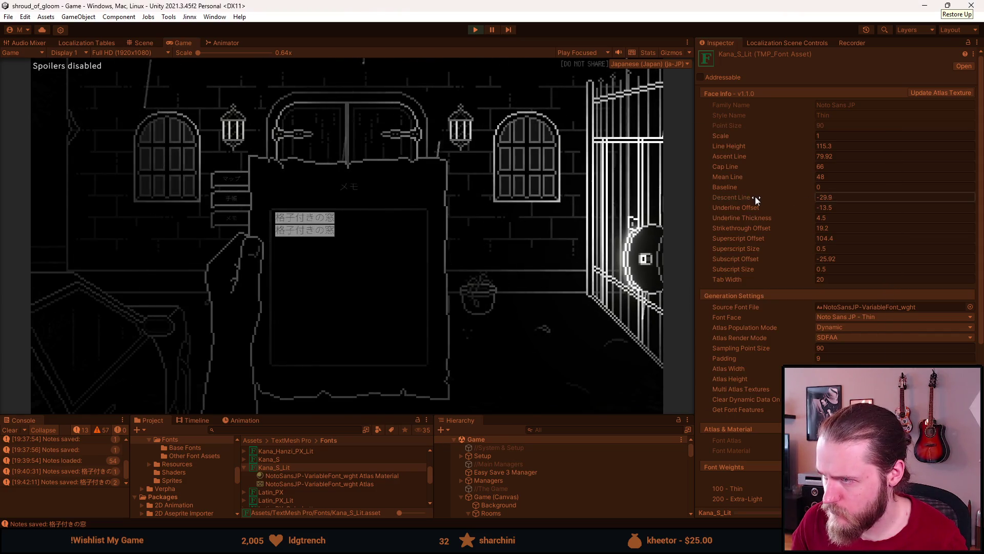
{"action": "type", "text": "-33"}
{"action": "left_click", "coordinate": [374, 256]}
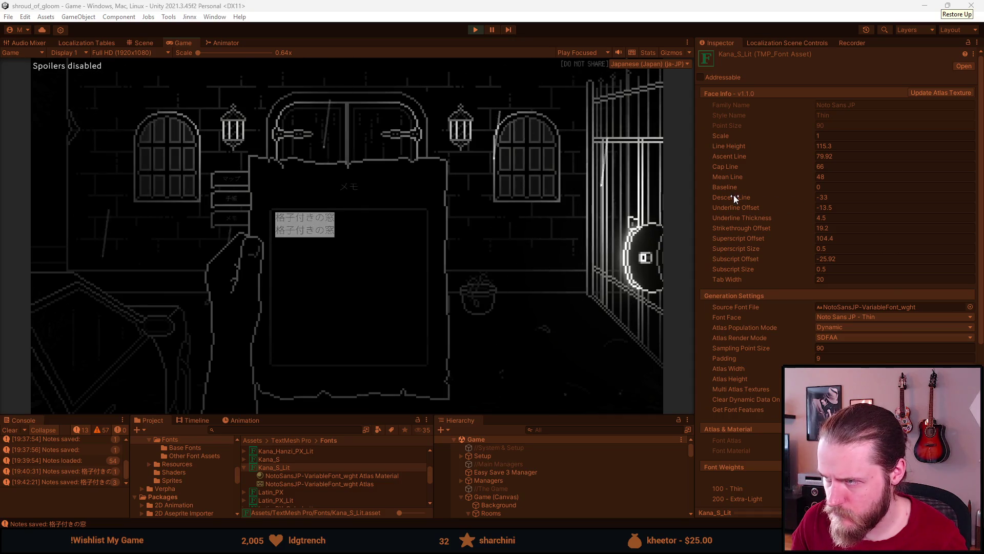
{"action": "left_click_drag", "start_coordinate": [734, 194], "coordinate": [804, 198]}
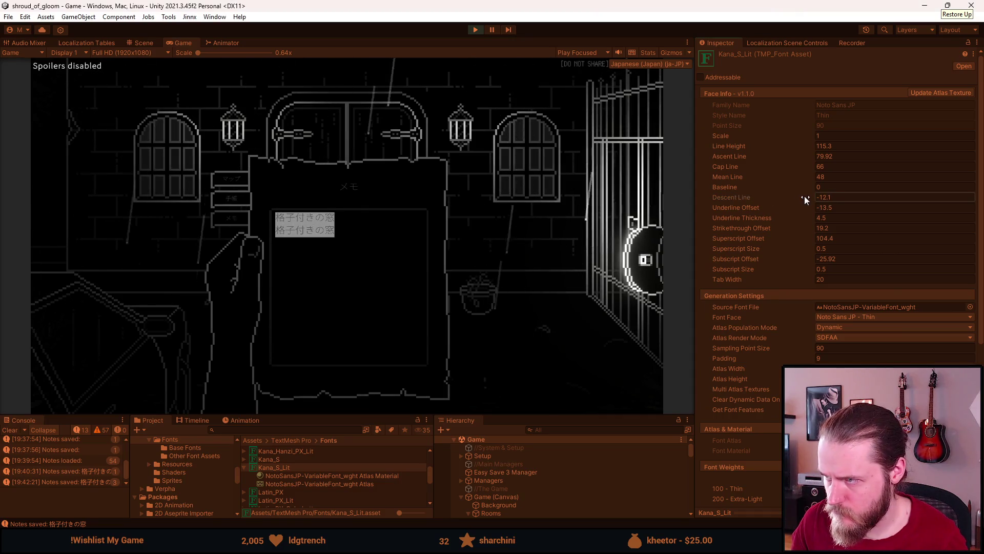
{"action": "left_click", "coordinate": [338, 266]}
Step: Select all the memo text and zoom the Game view to 2x to inspect it
{"action": "key", "text": "ctrl+a"}
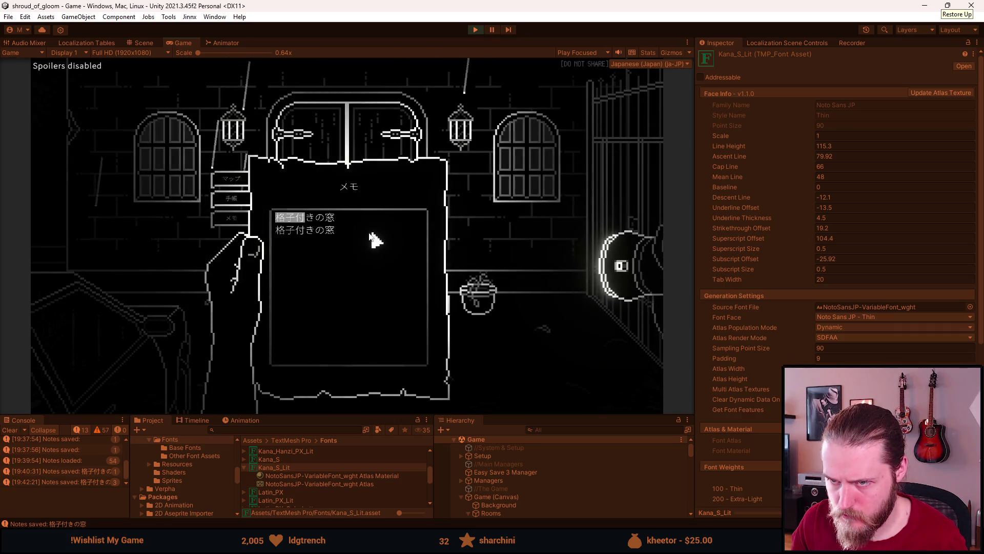
{"action": "left_click", "coordinate": [213, 53]}
{"action": "left_click_drag", "start_coordinate": [213, 52], "coordinate": [238, 53]}
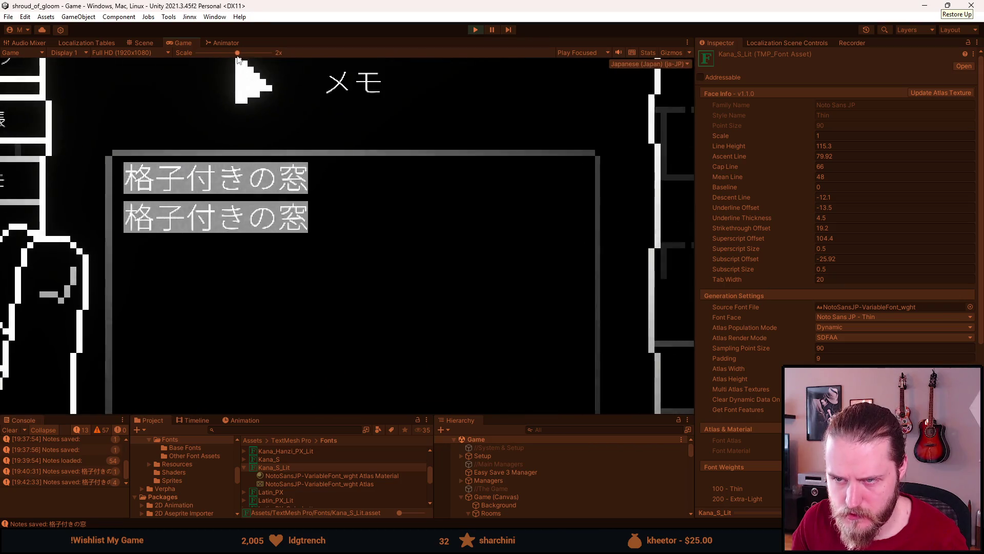
Step: Drag Kana_S_Lit's Line Height down to 101.3, set Scale to 1.25, and zoom back to 0.64x
{"action": "key", "text": "alt+Tab"}
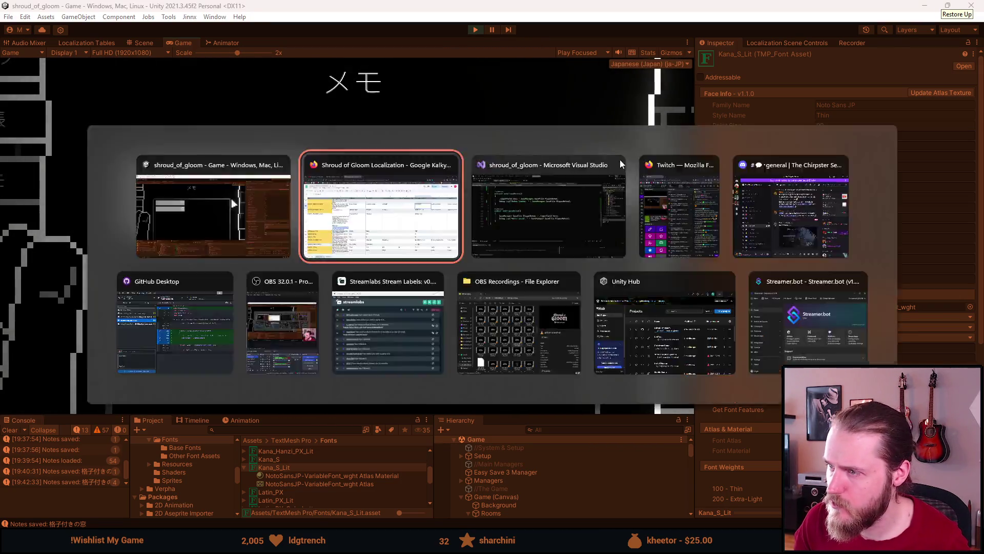
{"action": "left_click_drag", "start_coordinate": [744, 146], "coordinate": [699, 145]}
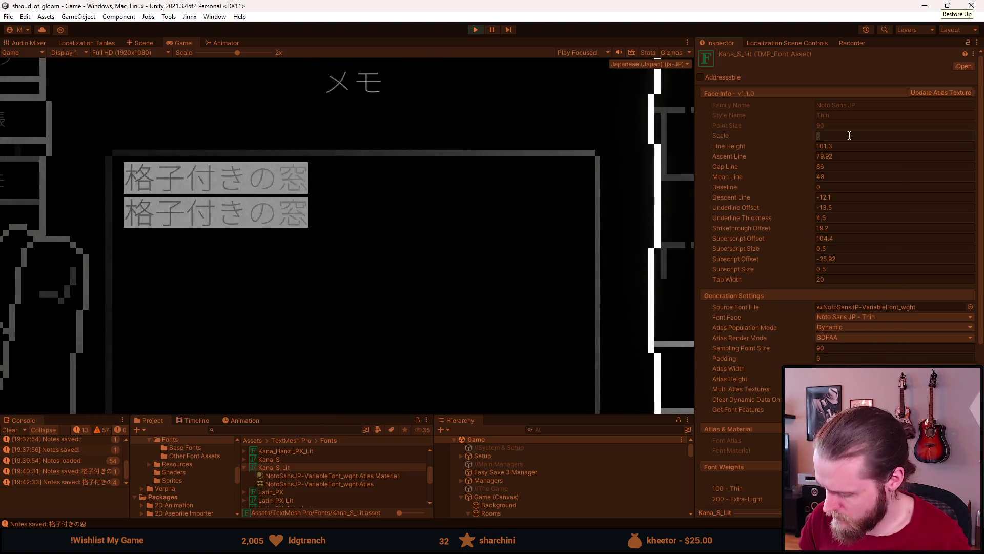
{"action": "type", "text": "1,25"}
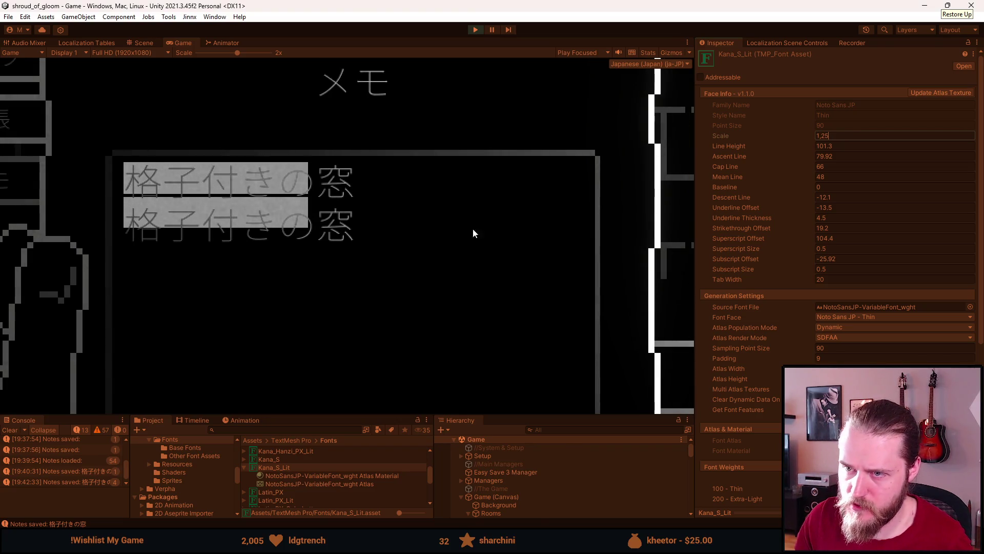
{"action": "left_click", "coordinate": [380, 235]}
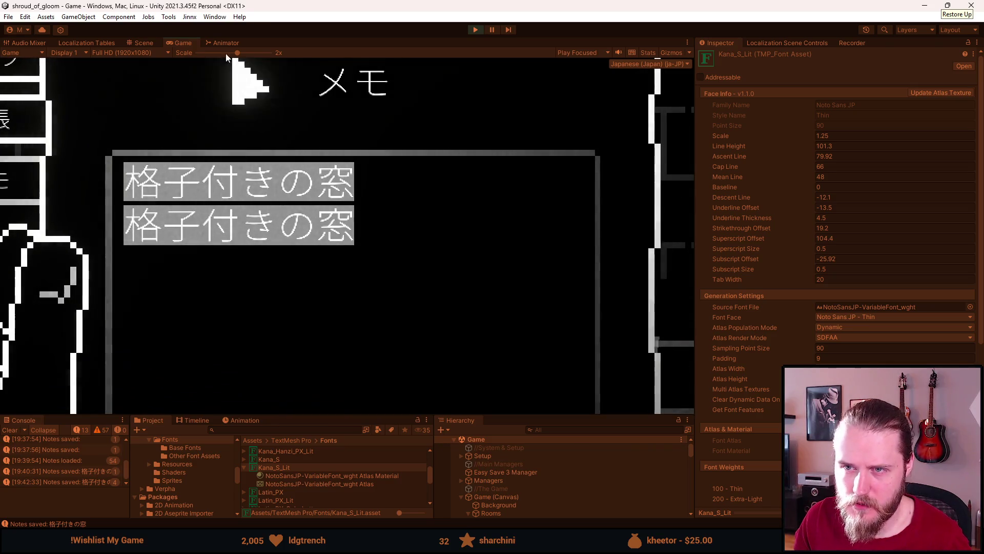
{"action": "left_click_drag", "start_coordinate": [206, 54], "coordinate": [195, 55]}
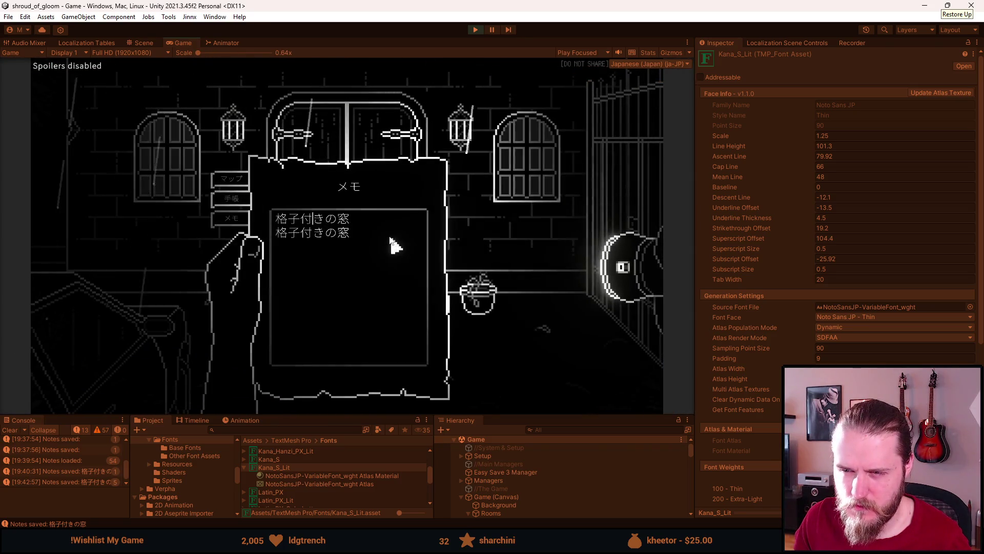
Step: Paste the window text repeatedly into the memo, then select all and delete it
{"action": "key", "text": "ctrl+v"}
{"action": "key", "text": "ctrl+v"}
{"action": "key", "text": "ctrl+v"}
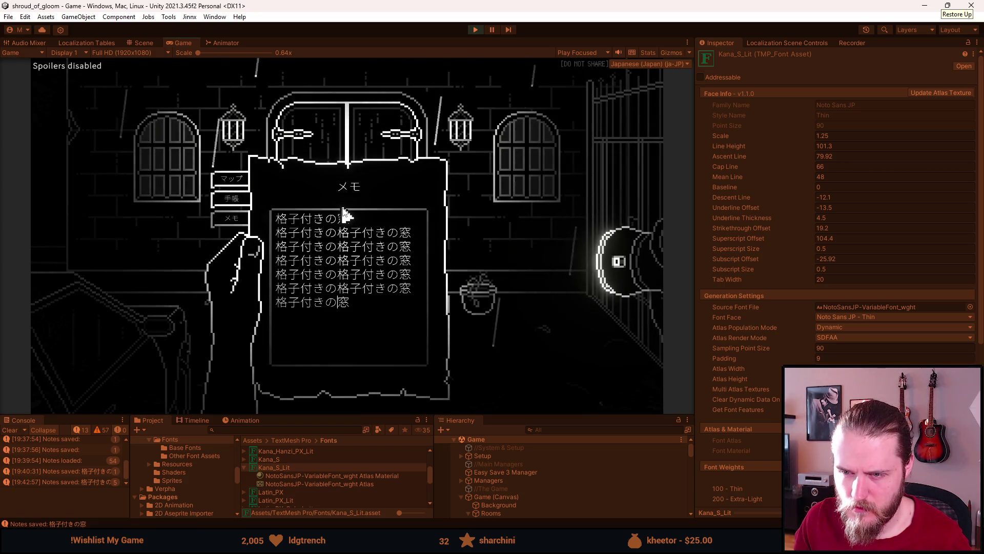
{"action": "type", "text": "格子付きの"}
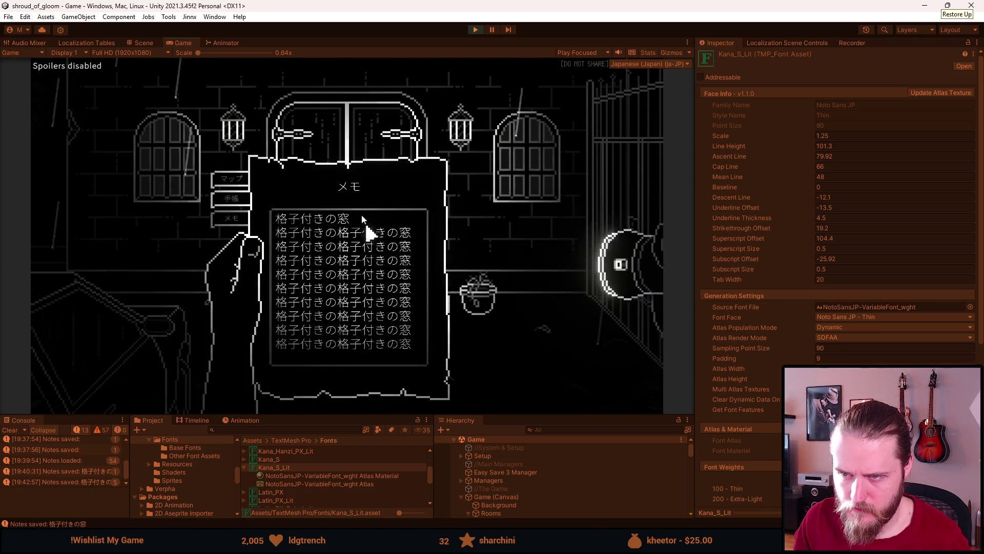
{"action": "key", "text": "ctrl+a"}
{"action": "key", "text": "BackSpace"}
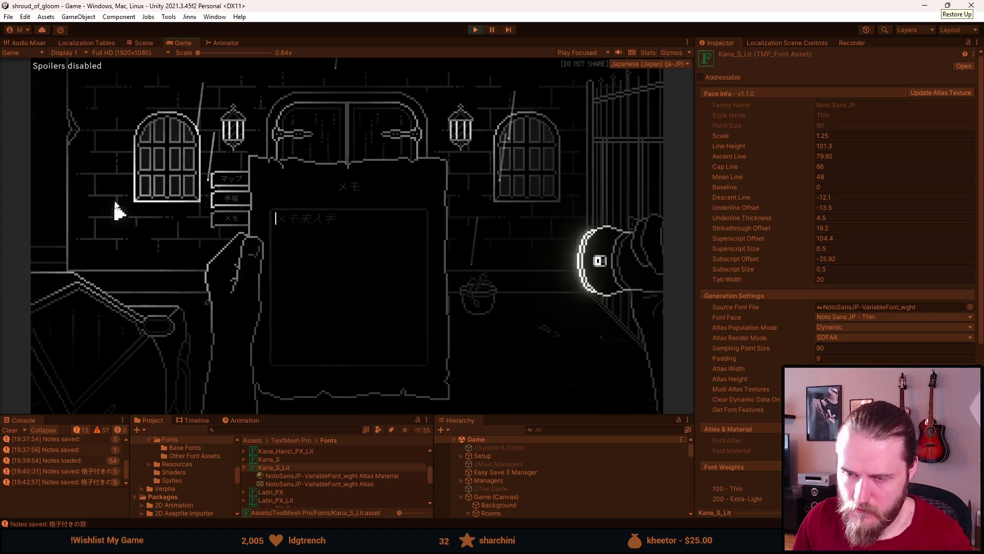
Step: Browse the notebook map, inventory and pause settings, then stop play mode
{"action": "left_click", "coordinate": [231, 178]}
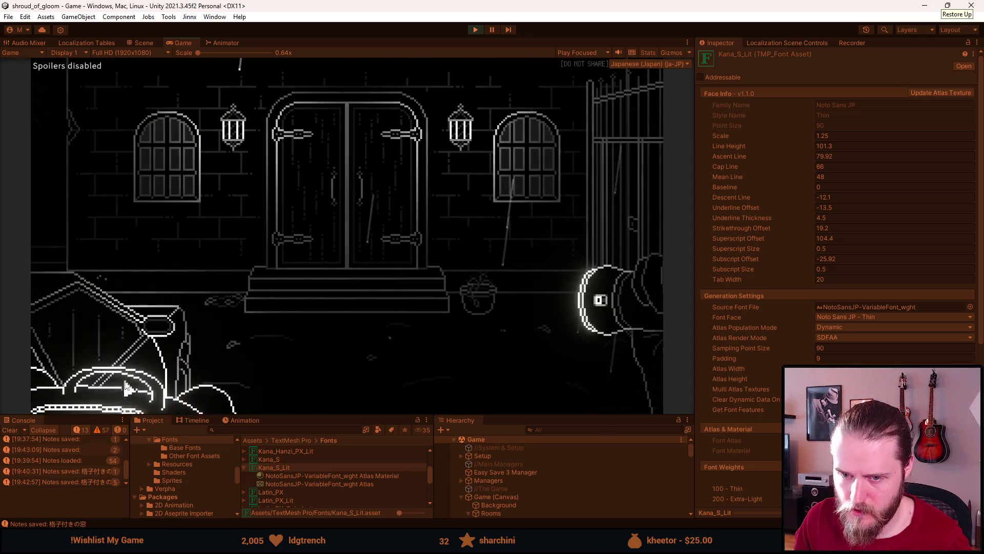
{"action": "left_click", "coordinate": [125, 372]}
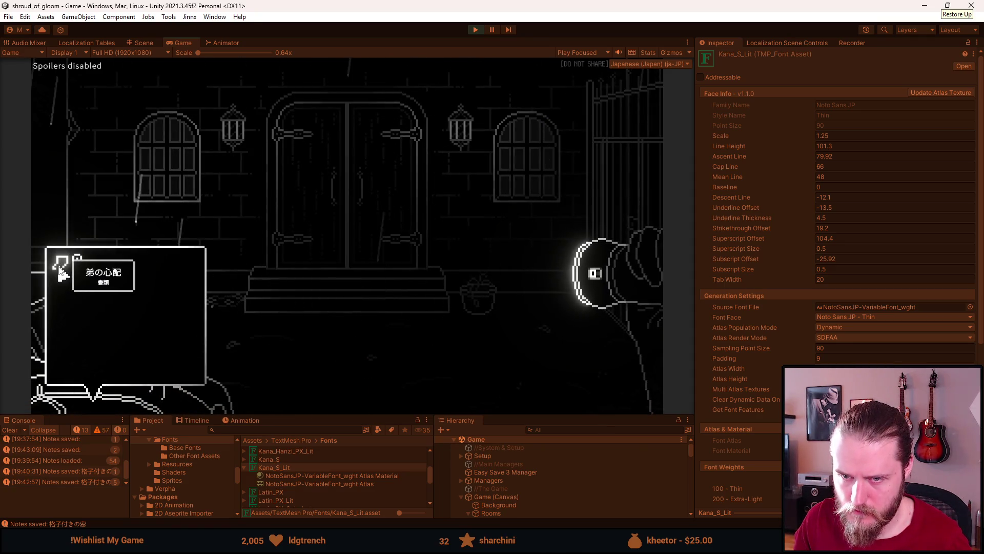
{"action": "left_click", "coordinate": [124, 397]}
{"action": "key", "text": "Escape"}
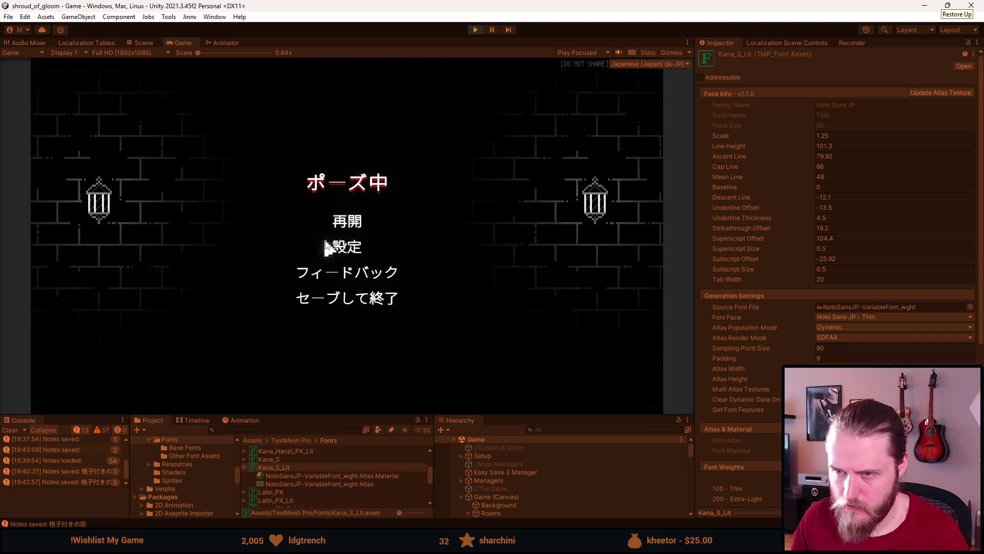
{"action": "left_click", "coordinate": [345, 249]}
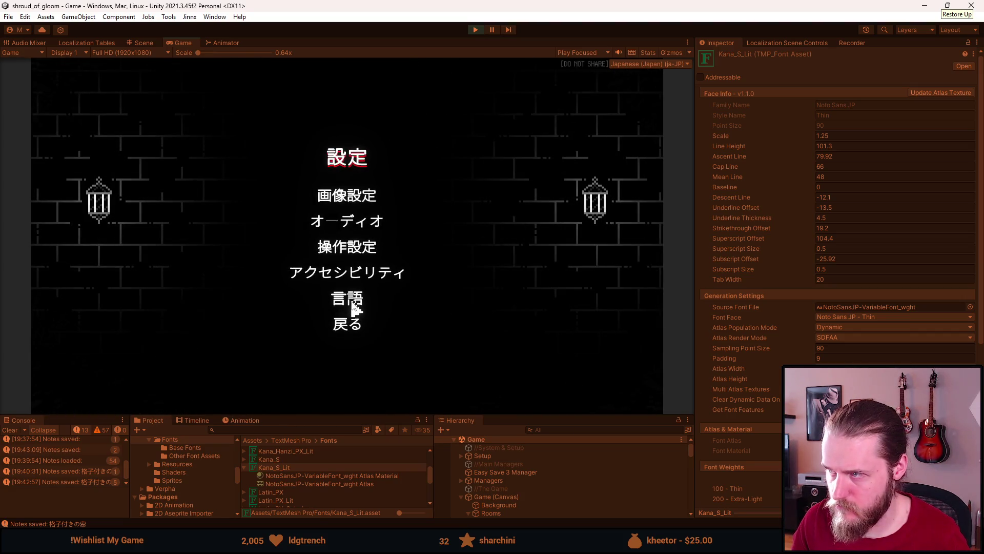
{"action": "key", "text": "Escape"}
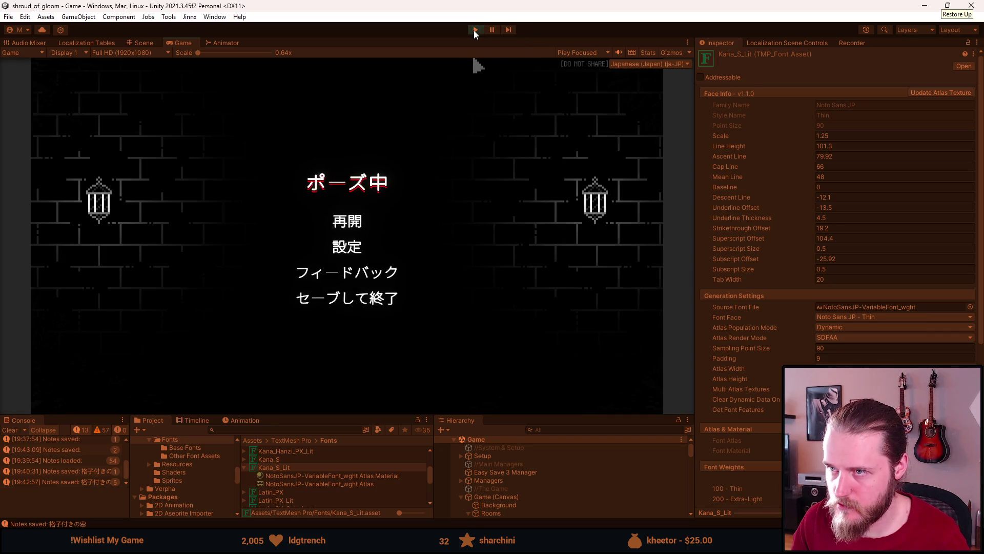
{"action": "left_click", "coordinate": [476, 30]}
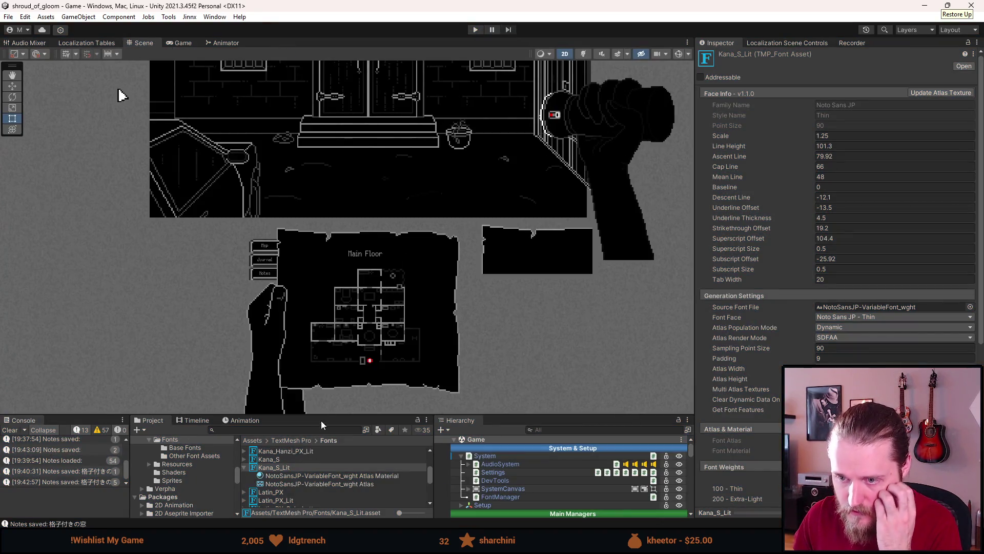
Step: Make the Console, Project and Hierarchy panels taller, then dismiss the Inspector's ⋮ menu unused
{"action": "left_click_drag", "start_coordinate": [322, 419], "coordinate": [314, 372]}
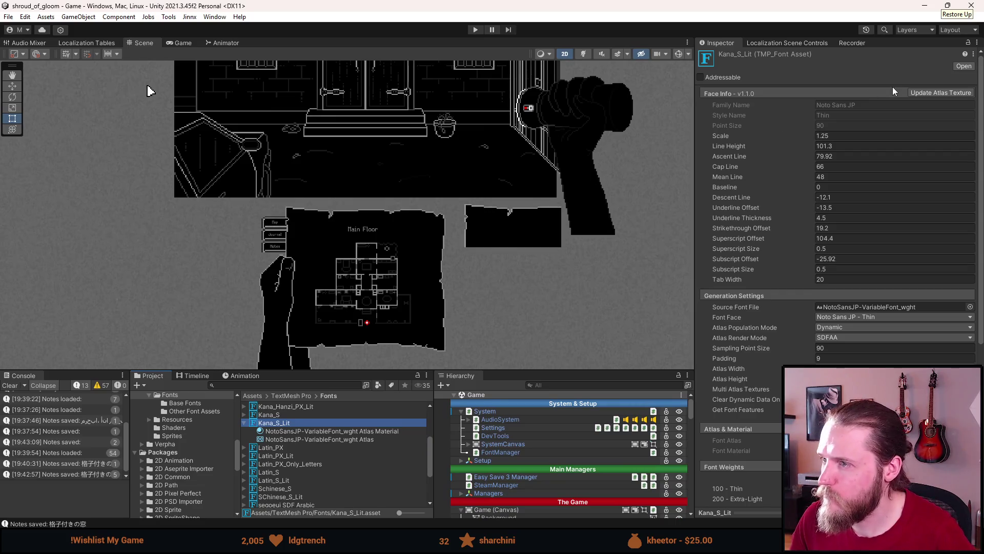
{"action": "left_click", "coordinate": [973, 55]}
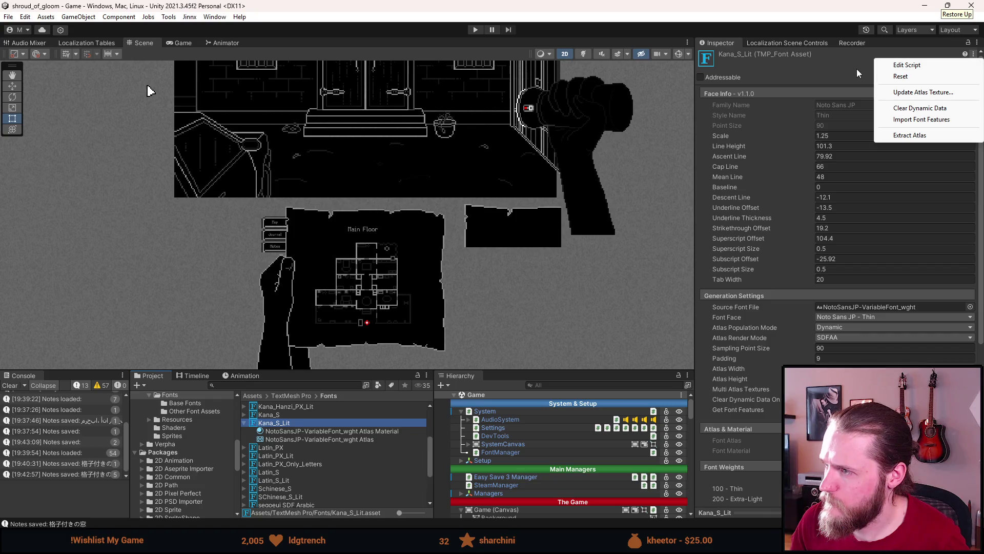
{"action": "left_click", "coordinate": [837, 87]}
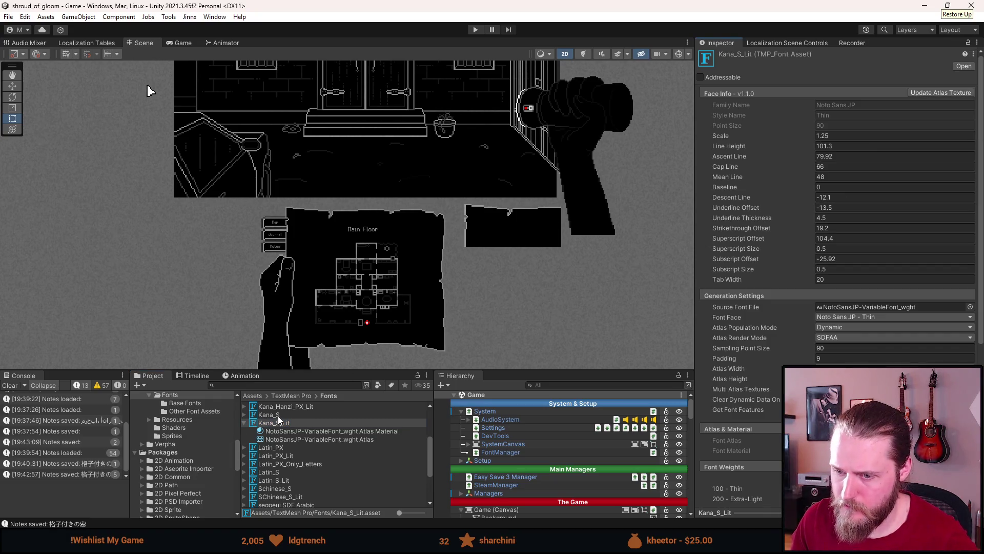